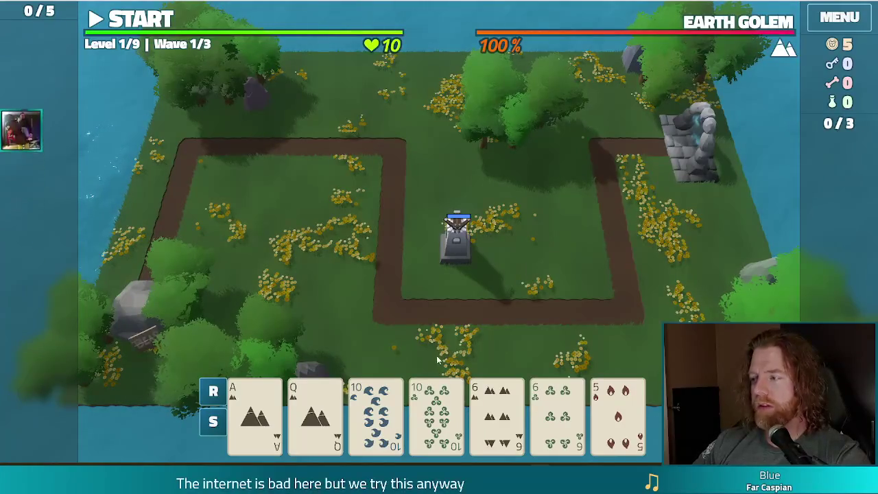
Step: Play the 10 of Water, 10 of Wind and both 6s as Two Pair to build a 62-damage, 10-shot Ballista Tower
left_click(393, 422)
left_click(436, 415)
left_click(497, 415)
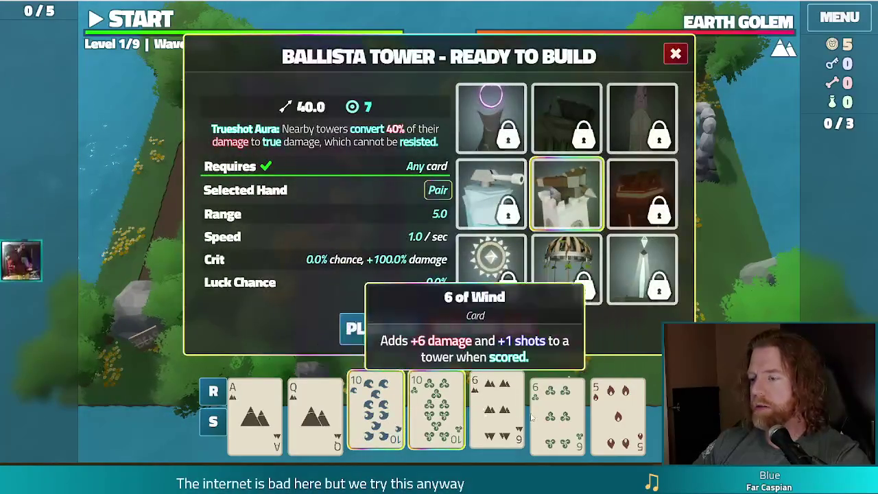
left_click(557, 415)
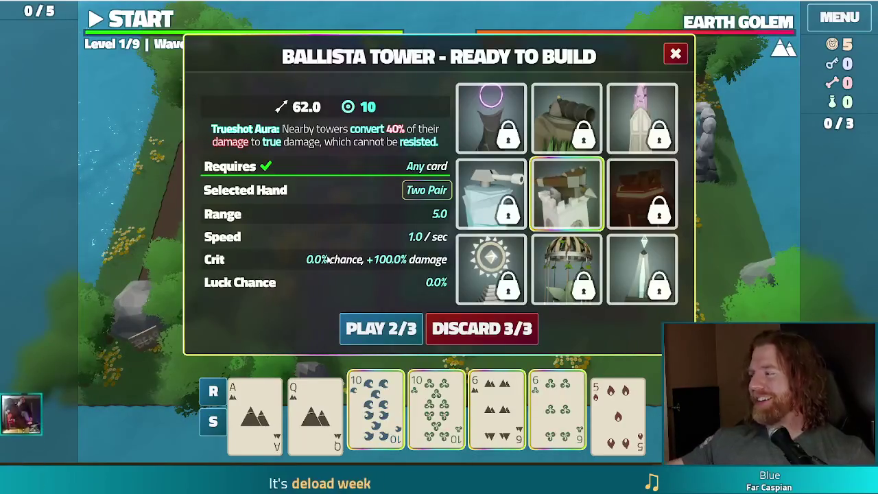
mouse_move(508, 215)
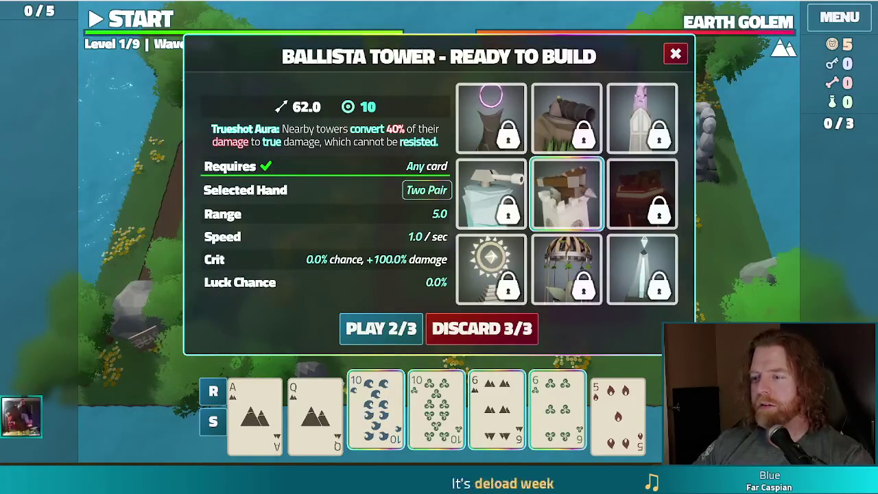
left_click(381, 329)
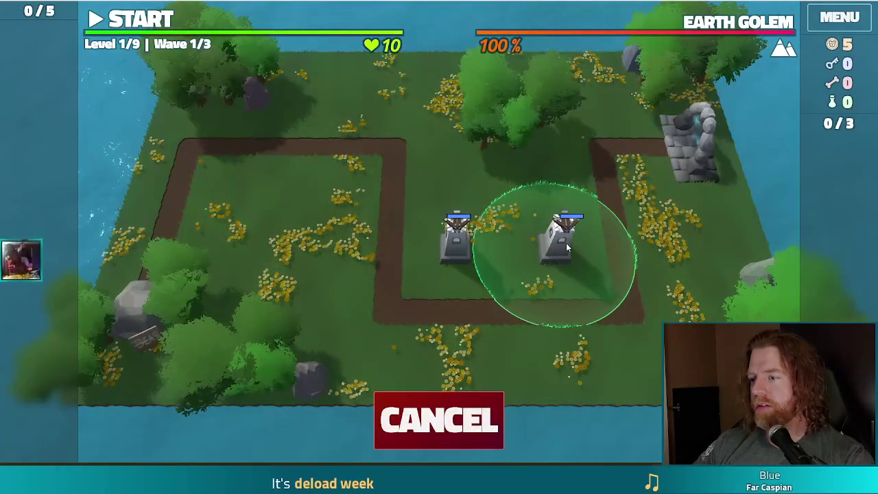
Step: Place the Ballista Tower beside the path, then exit fullscreen with F11
left_click(567, 247)
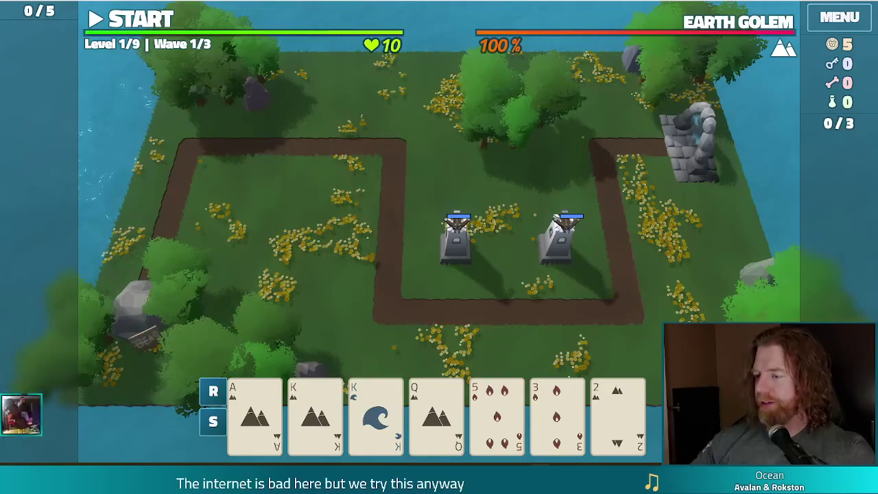
key("F11")
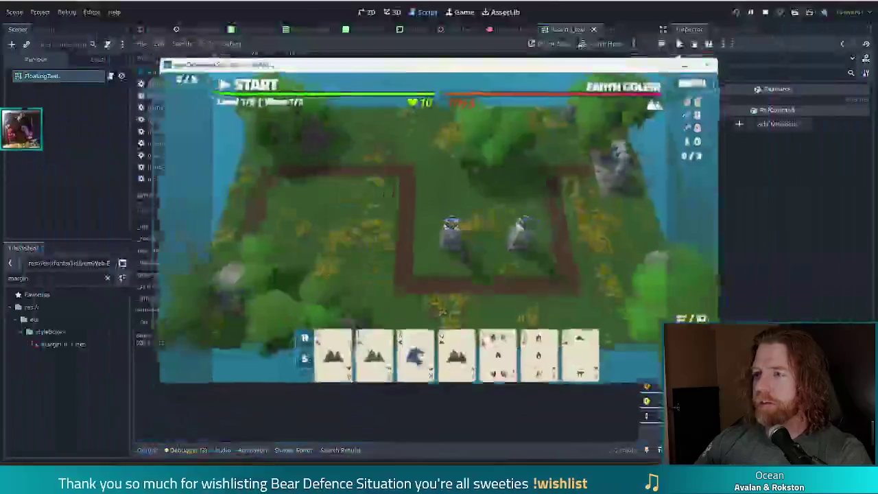
Step: Stop the running game and inspect the tween code on lines 588–591 of game.gd
key("F8")
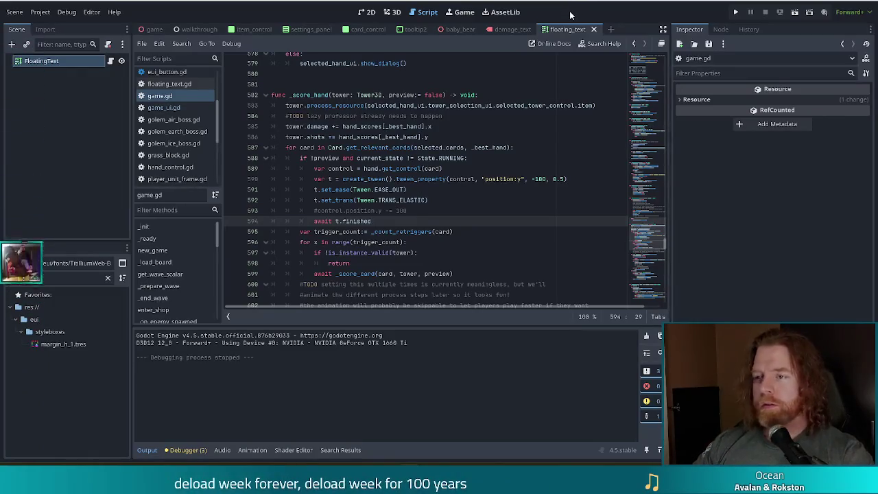
left_click(415, 190)
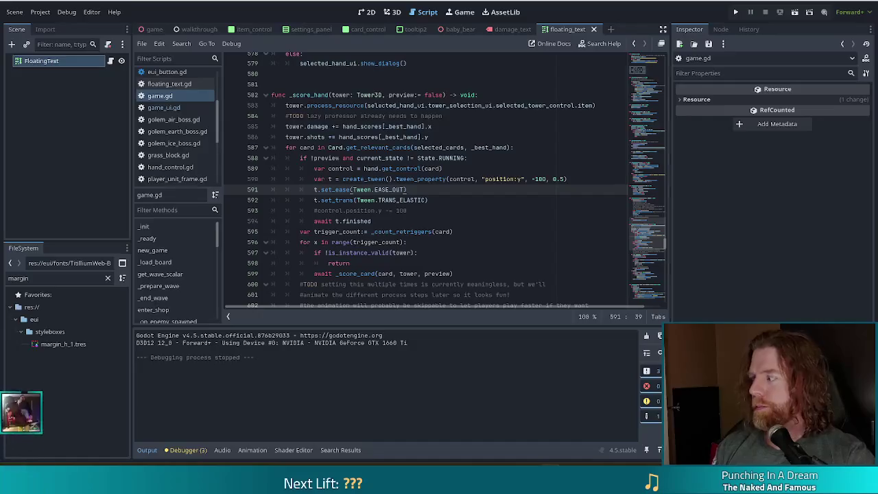
left_click(465, 180)
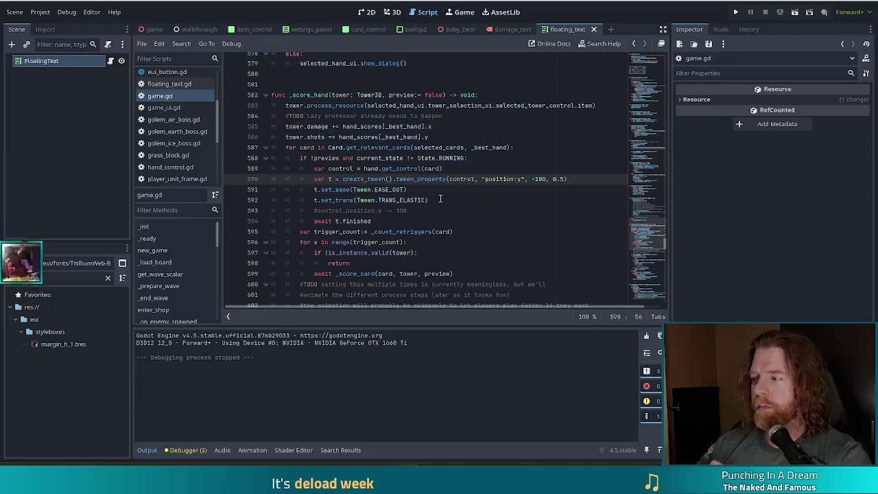
left_click(447, 158)
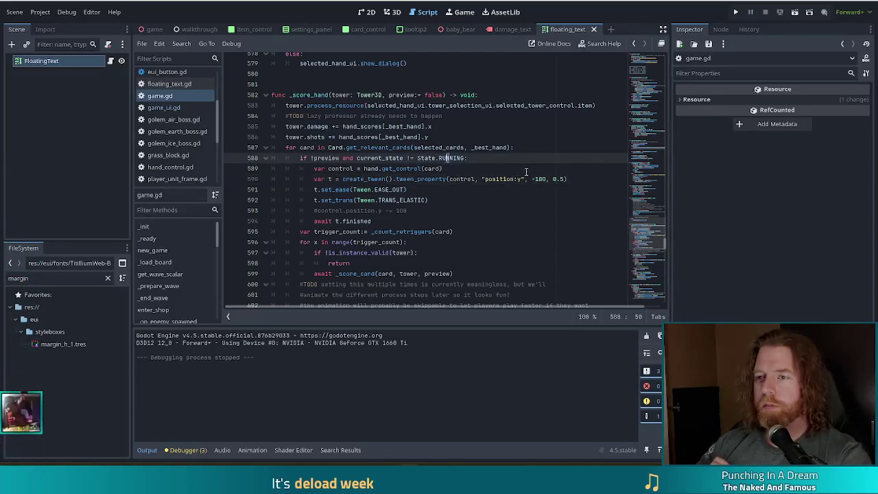
left_click(440, 191)
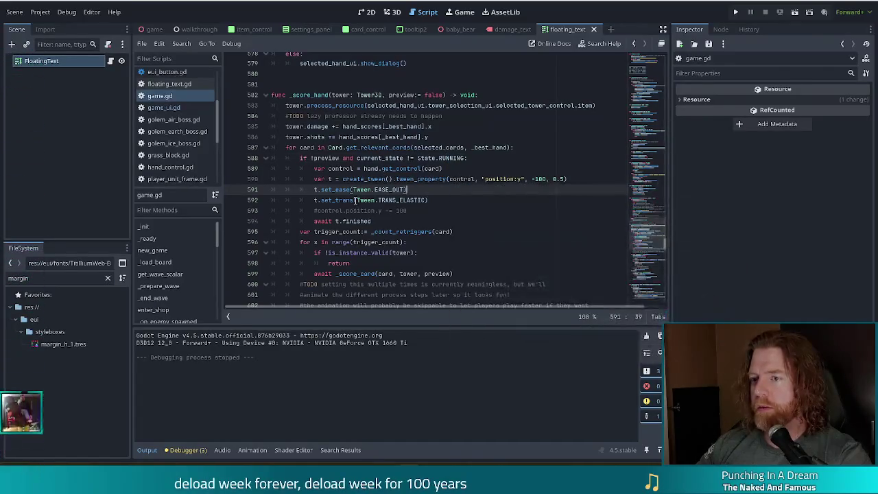
left_click(368, 168)
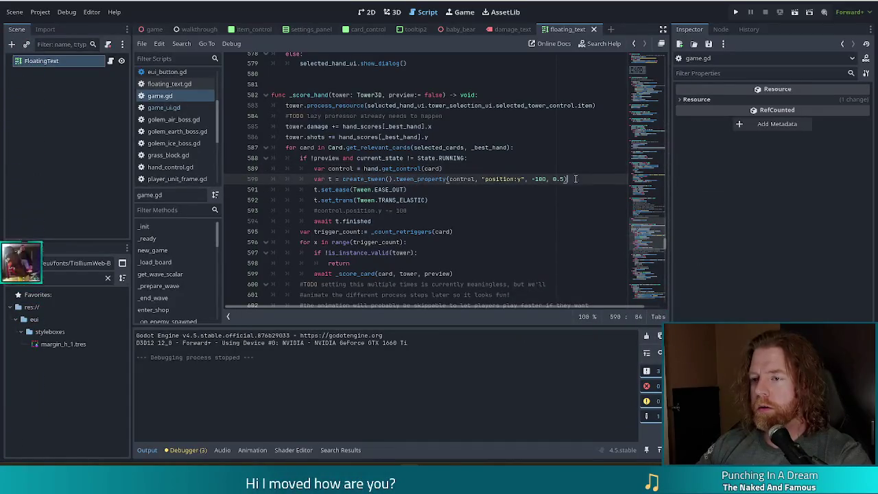
left_click(386, 180)
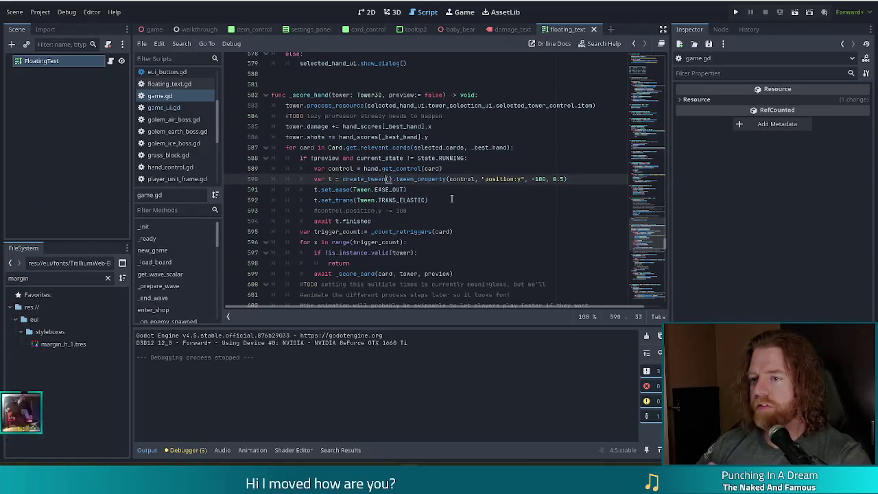
Step: Read the tween_property documentation, then jump to the _score_card definition
scroll(481, 186, "down", 1)
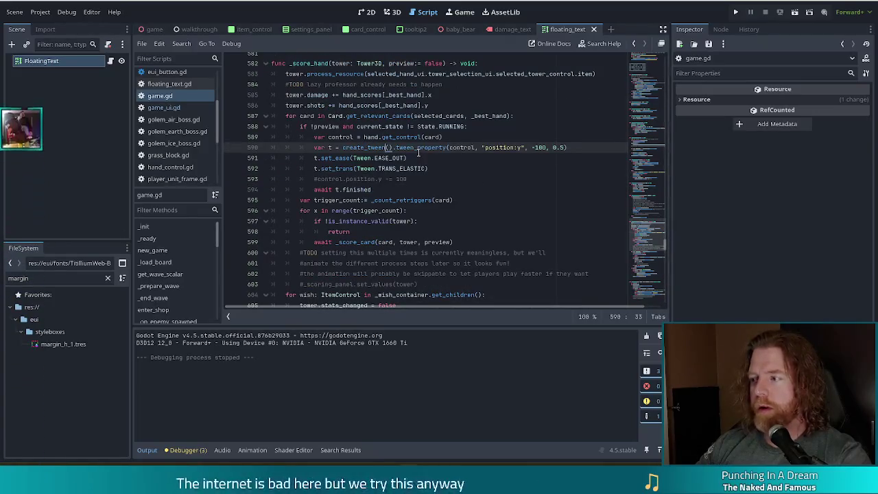
mouse_move(417, 153)
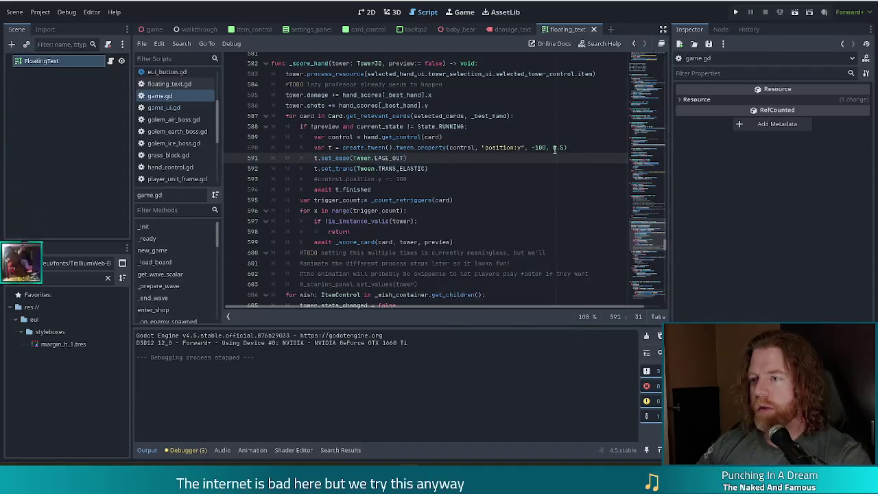
left_click(575, 147)
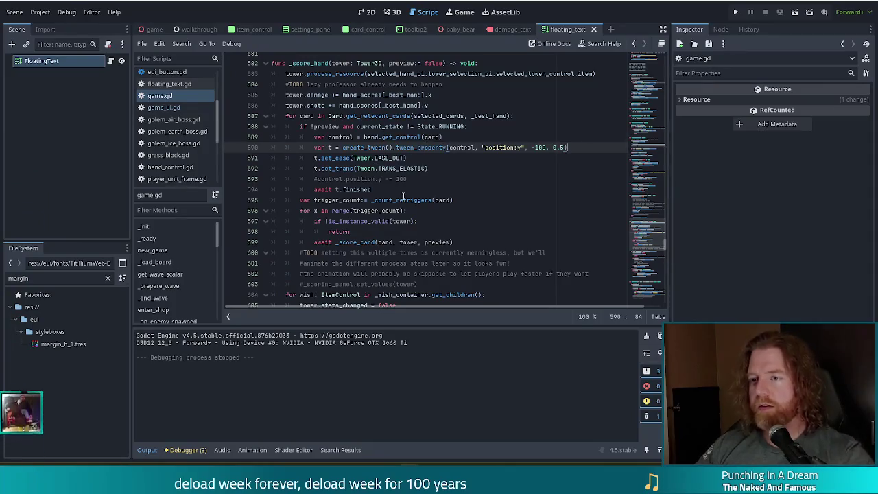
left_click(364, 243, "ctrl")
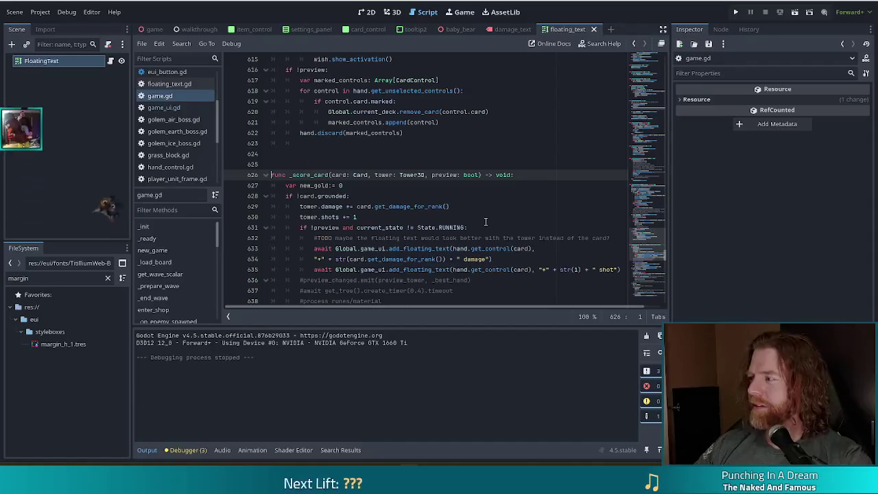
Step: Place the caret inside get_damage_for_rank on line 629 of game.gd
left_click(423, 206)
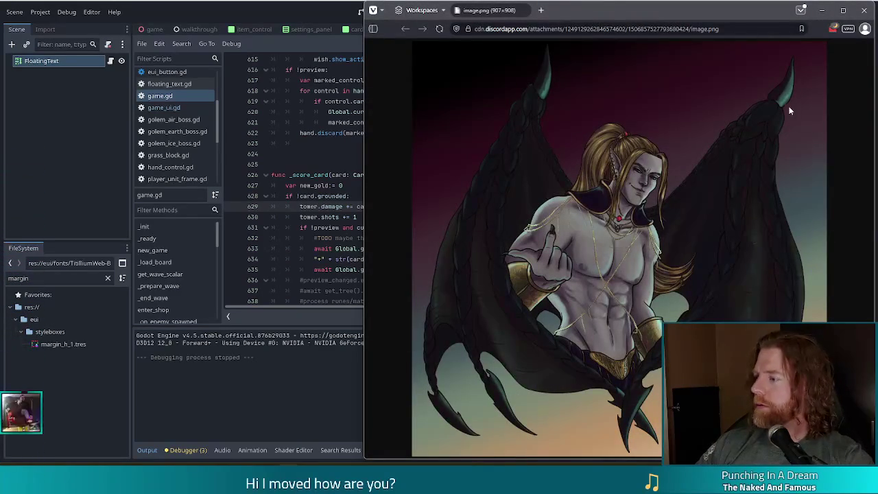
Step: Move the image.png browser window to the screen centre and close it
left_click_drag(680, 15, 503, 22)
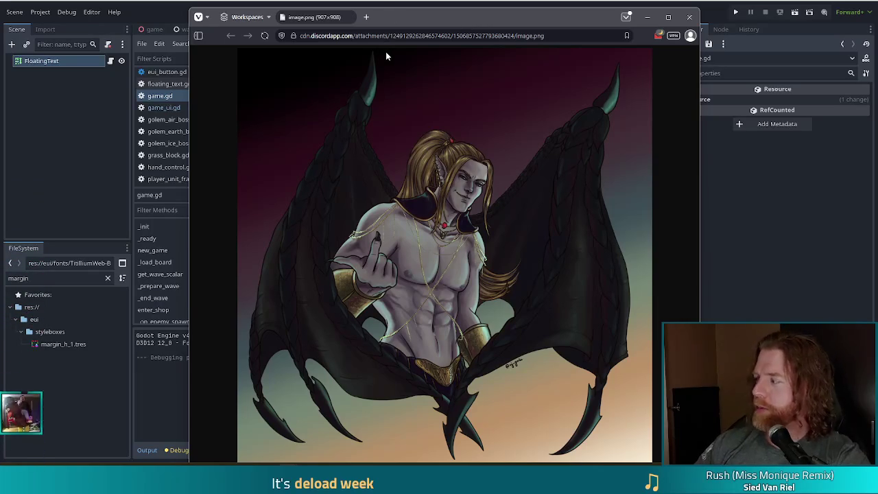
left_click(690, 17)
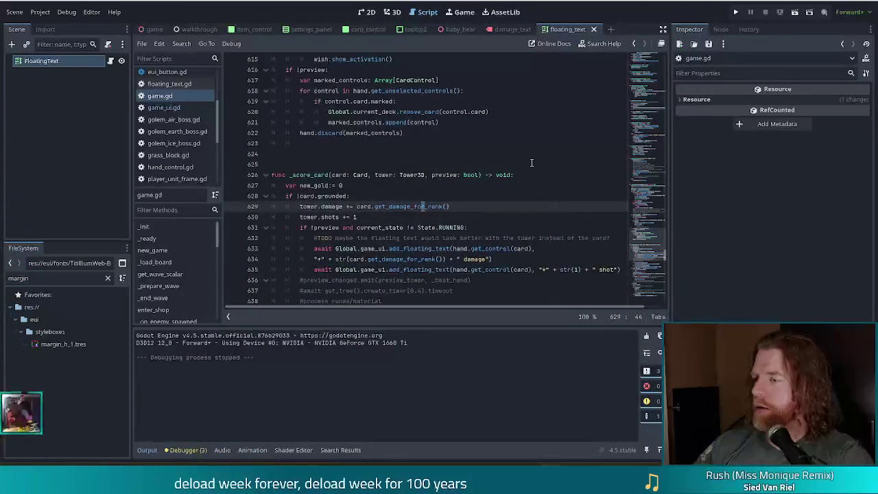
left_click(486, 228)
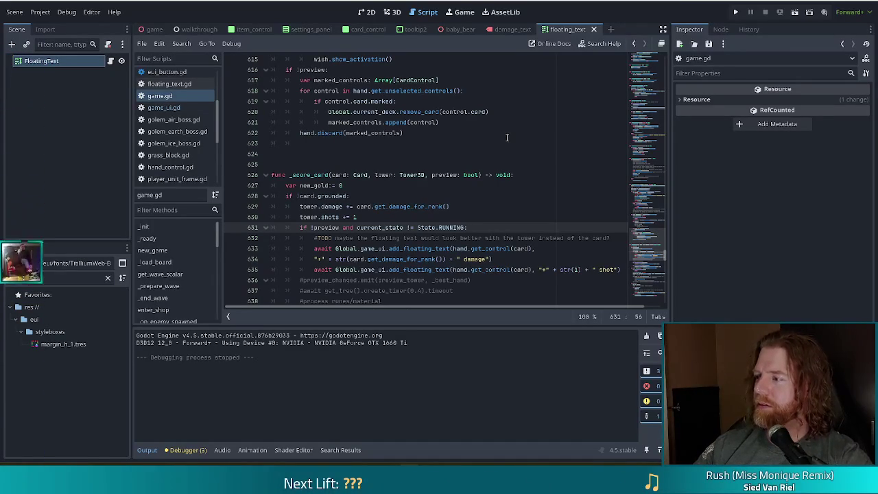
left_click(534, 175)
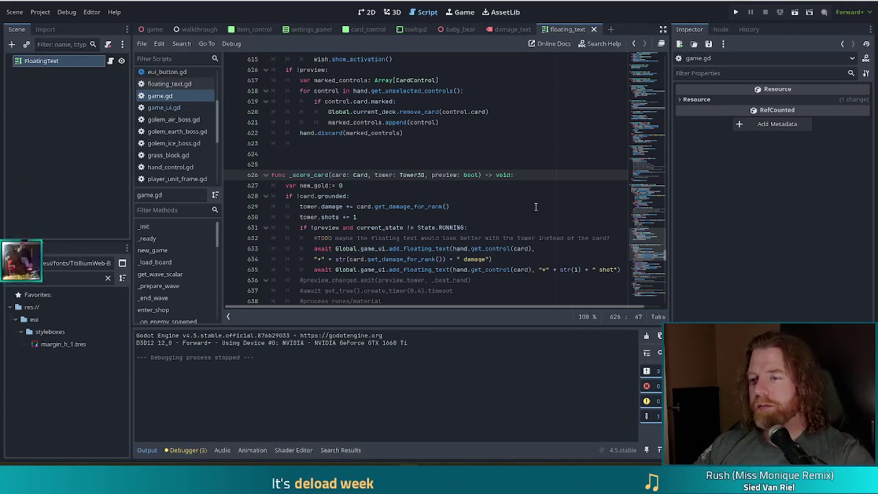
scroll(530, 207, "down", 2)
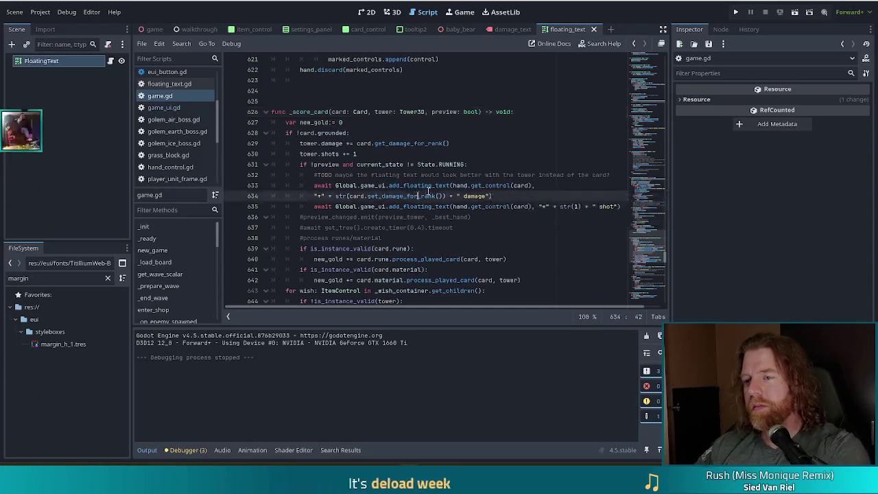
Step: Inspect the '+' damage floating-text call spanning lines 633–634 of _score_card
left_click(439, 196)
left_click(432, 185)
left_click(541, 185)
scroll(508, 130, "down", 2)
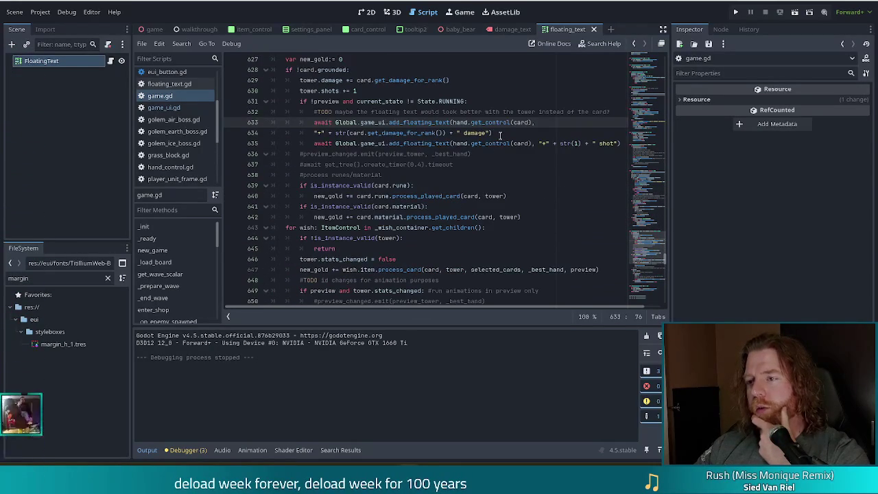
left_click(500, 134)
key("Left")
key("Left")
key("Left")
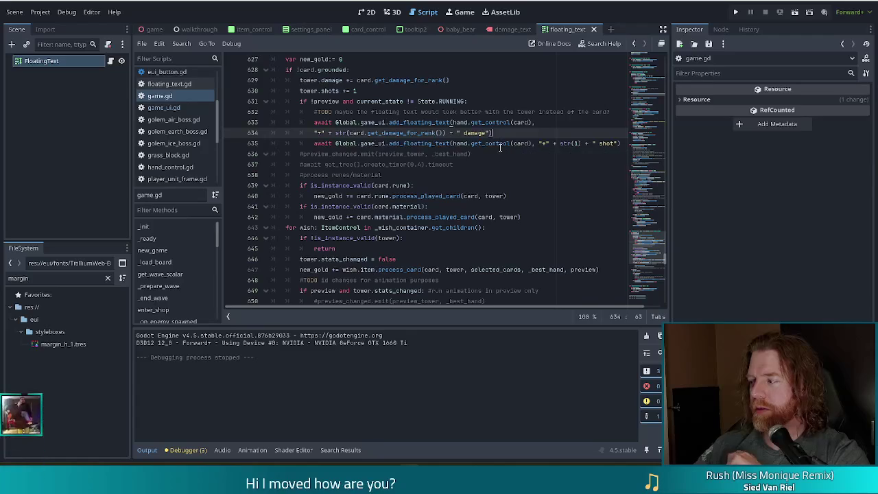
left_click_drag(403, 122, 445, 133)
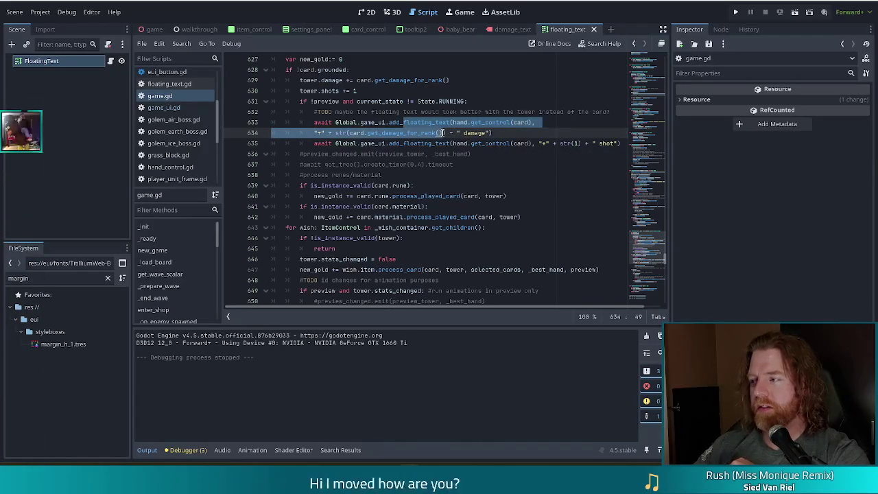
left_click(494, 134)
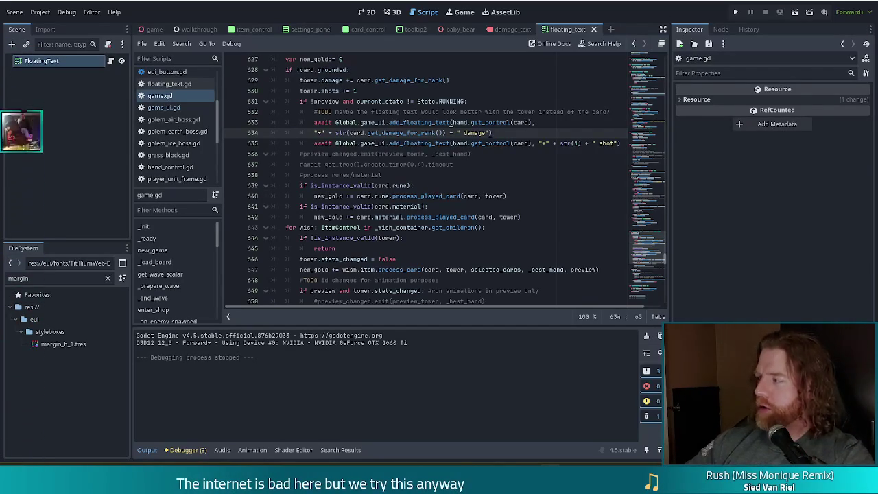
Step: Review the rune processing and material check on lines 640–641, then focus the FileSystem filter
left_click(515, 207)
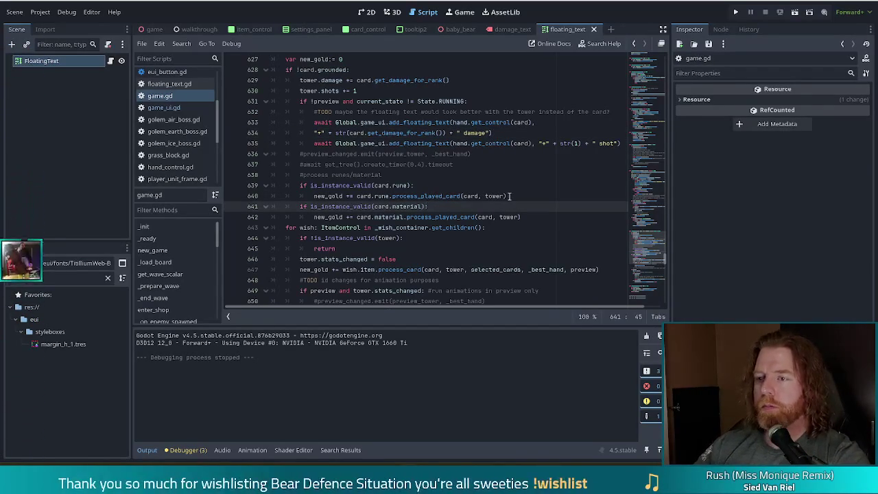
left_click(502, 196)
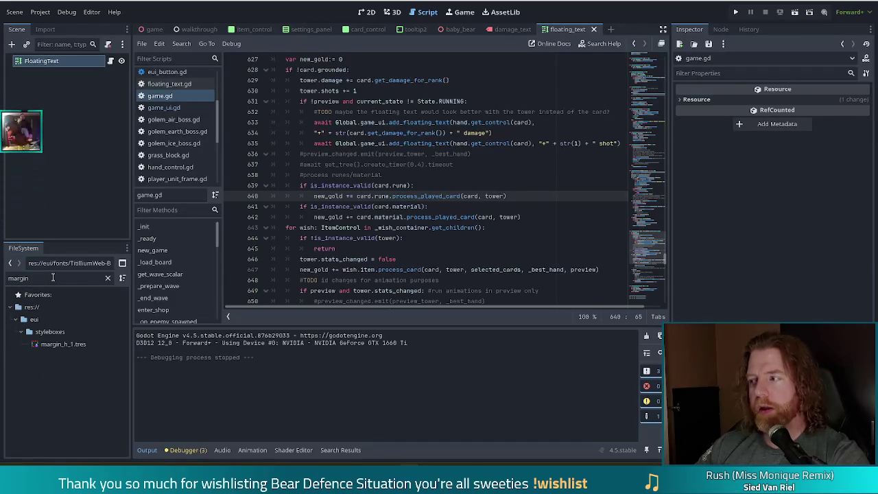
mouse_move(217, 123)
left_mouse_down()
mouse_move(224, 74)
mouse_move(225, 120)
left_mouse_up()
left_click(6, 277)
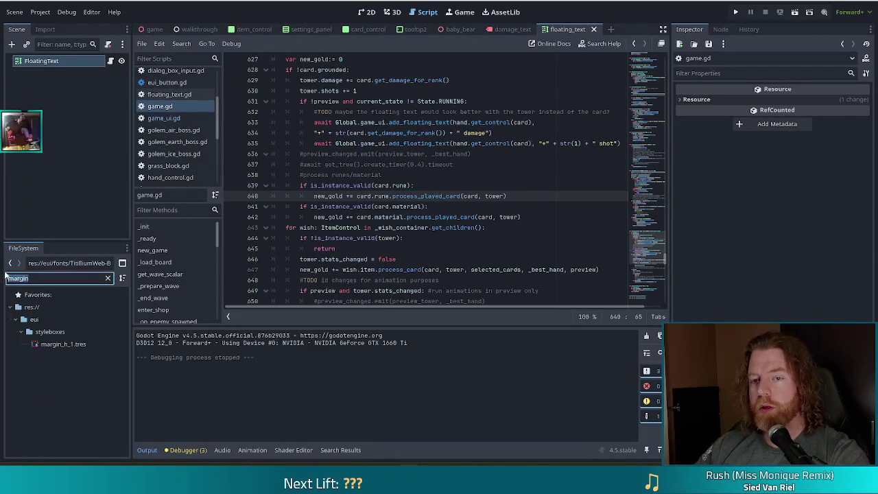
Step: Open enemy_3d.gd via the 'enemy 3' filter, search 'damage', and jump to _add_damage_text
type("enemy")
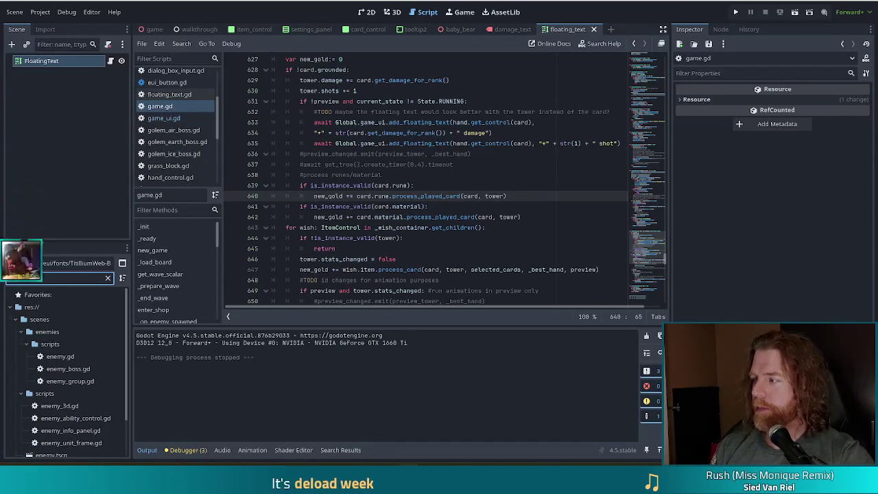
type(" 3")
double_click(59, 343)
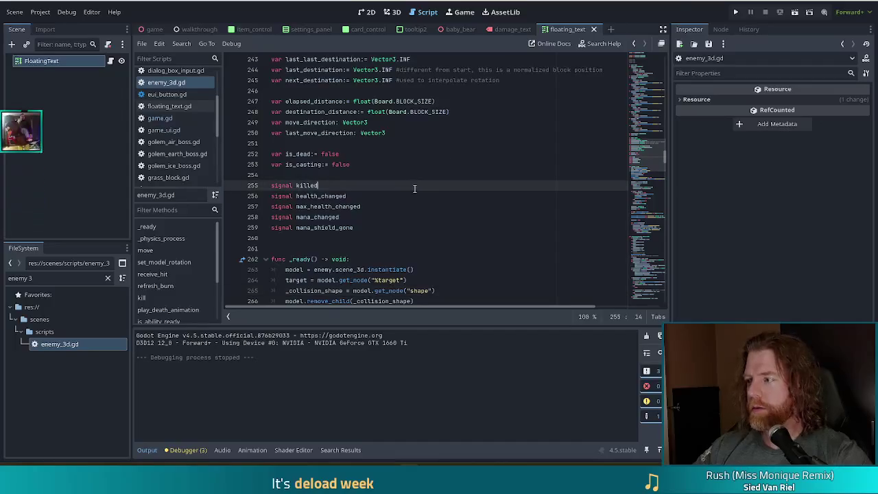
key("ctrl+f")
type("damage")
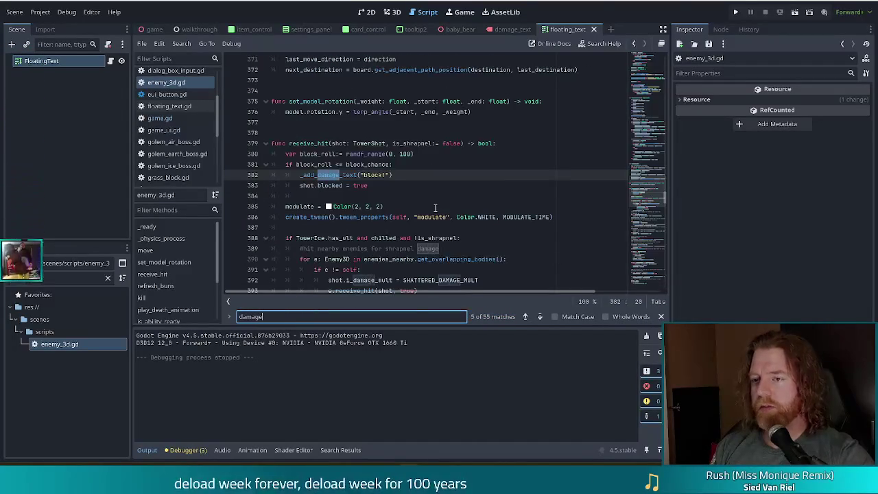
key("Escape")
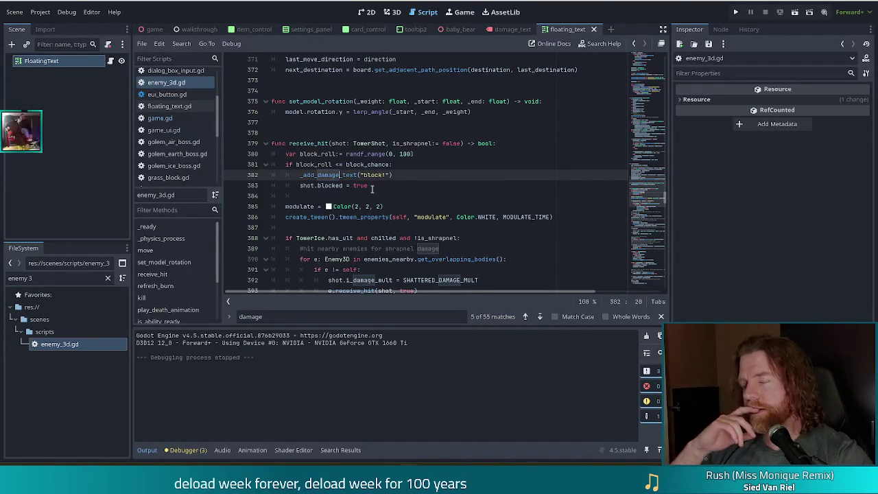
left_click(324, 175, "ctrl")
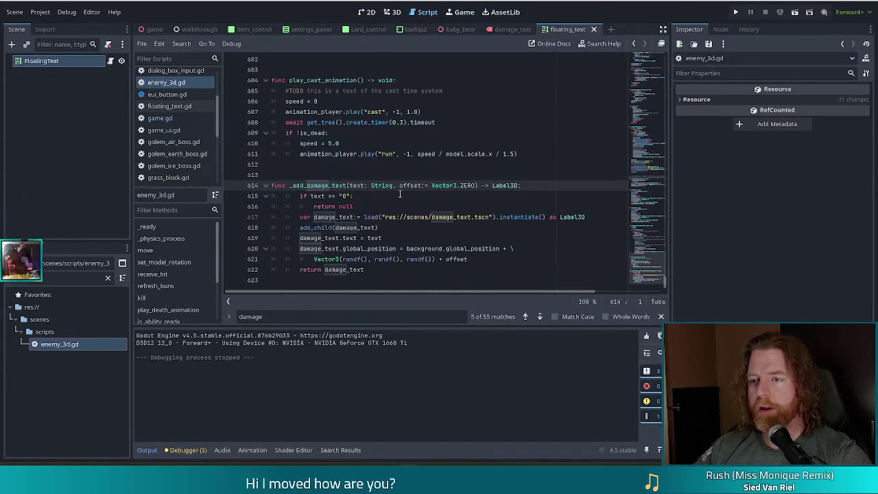
left_click(444, 197)
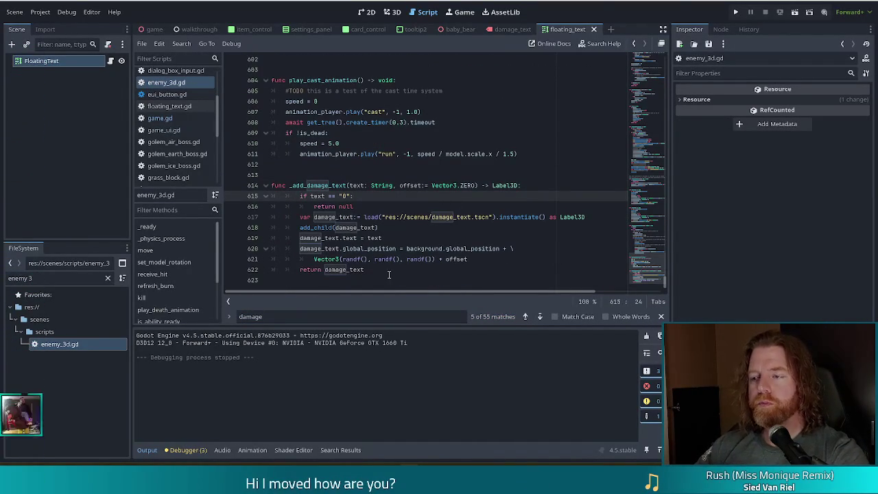
left_click(376, 271)
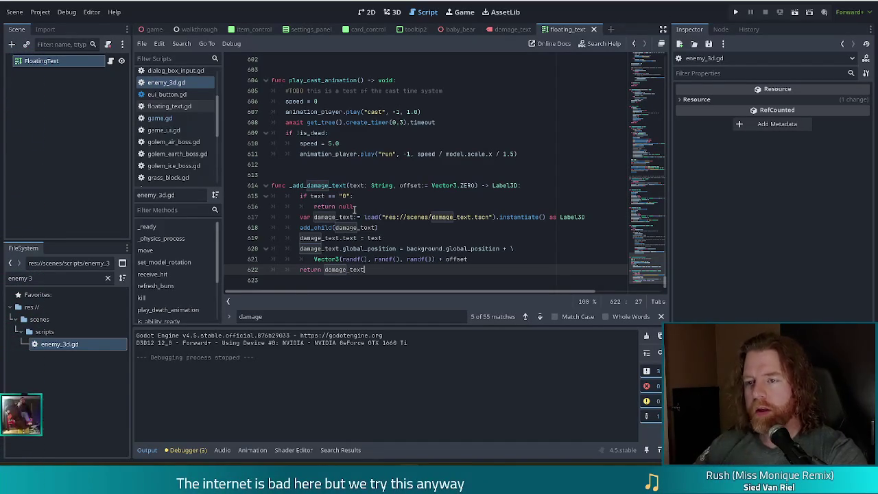
left_click(326, 229)
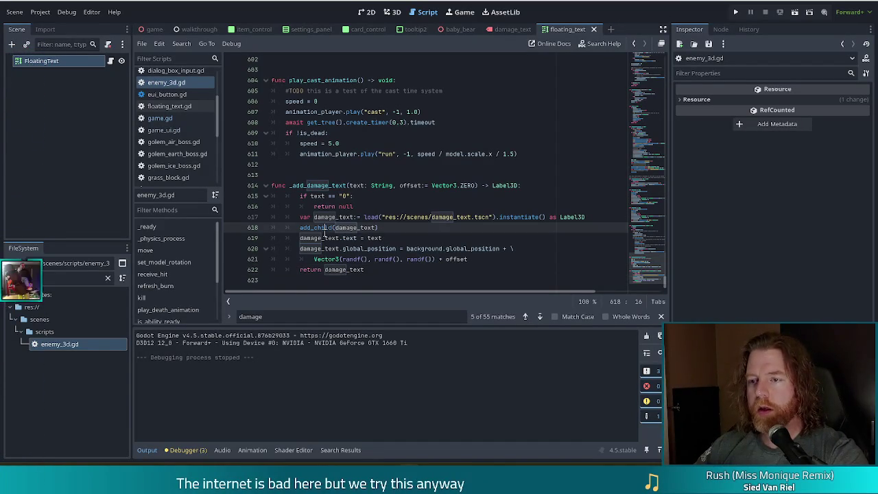
left_click(392, 269)
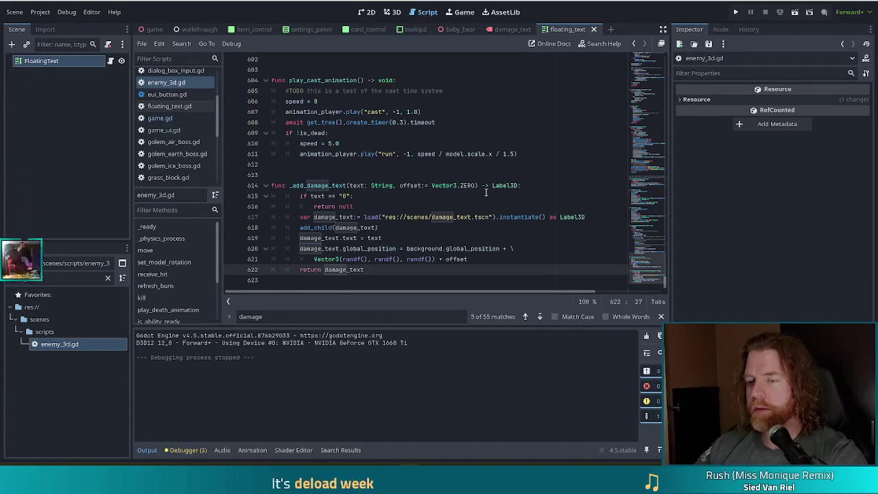
left_click(488, 259)
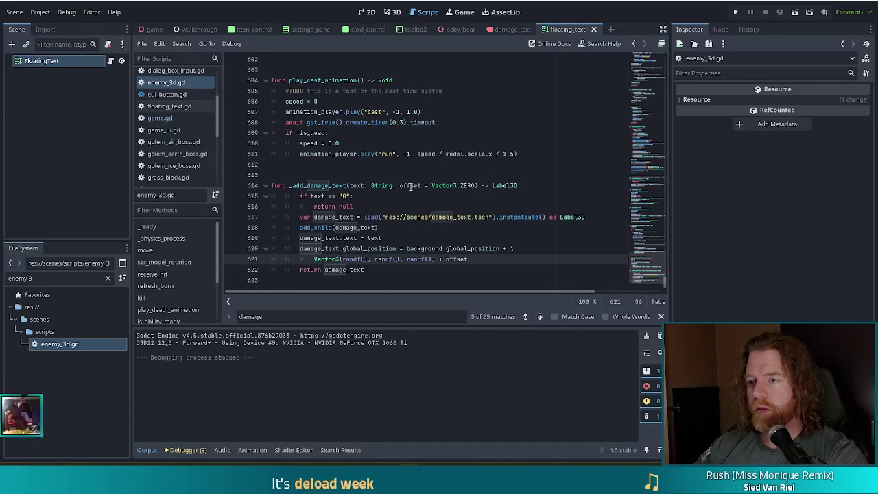
left_click_drag(411, 185, 475, 186)
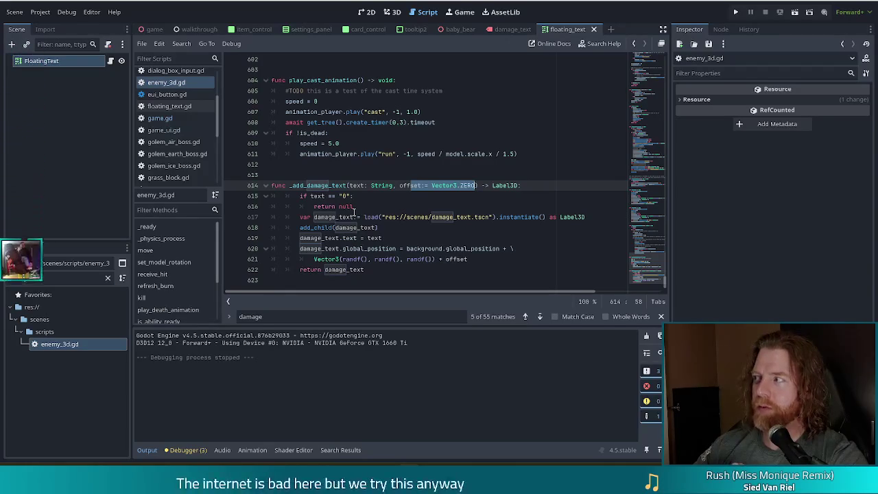
mouse_move(340, 230)
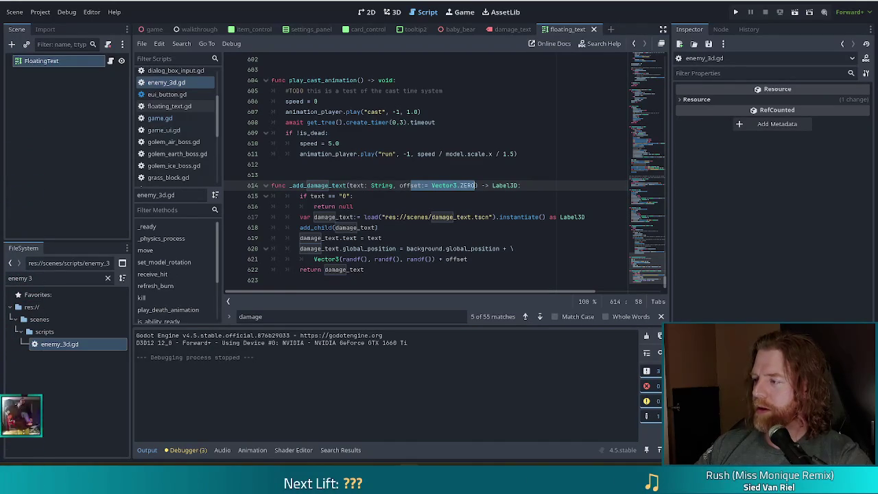
left_click(390, 175)
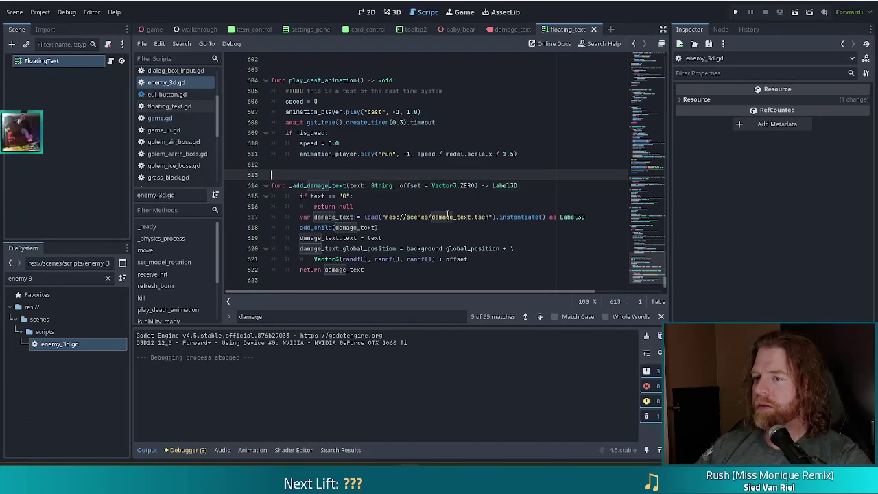
left_click(462, 210)
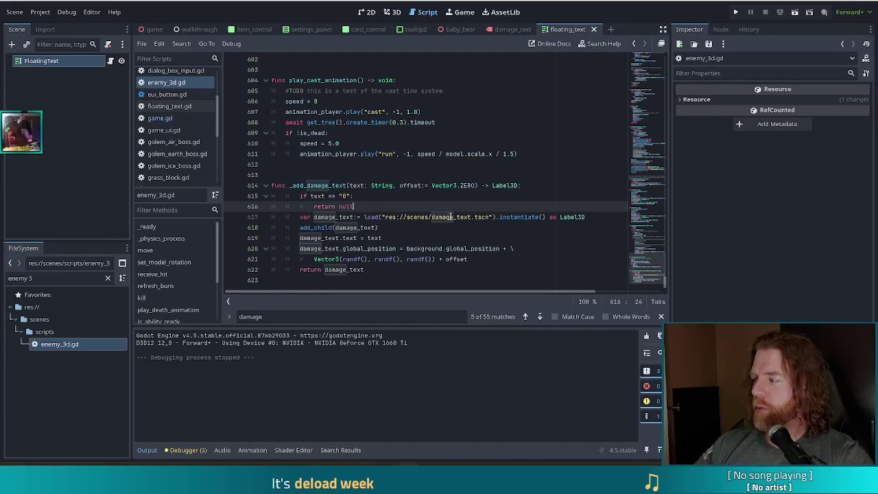
mouse_move(448, 220)
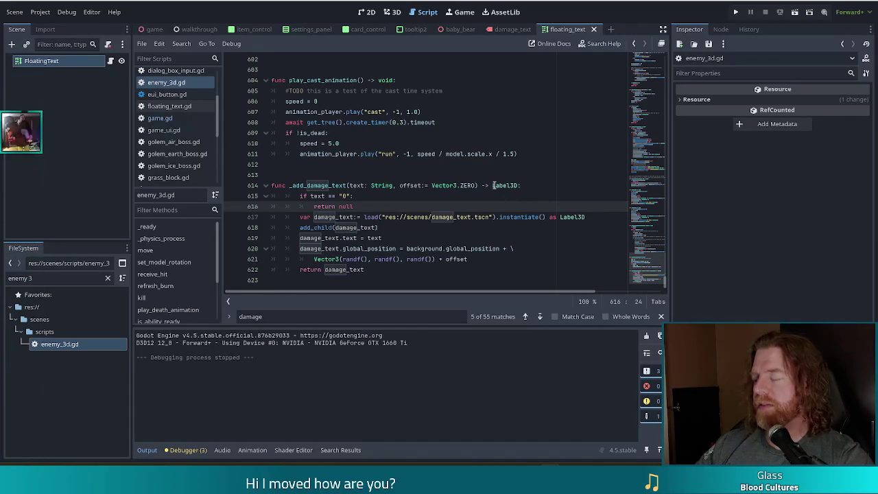
mouse_move(494, 185)
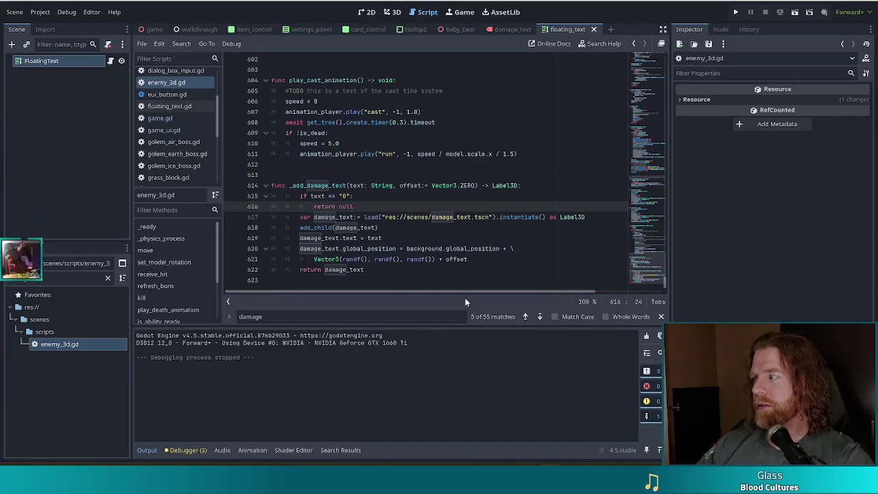
mouse_move(356, 238)
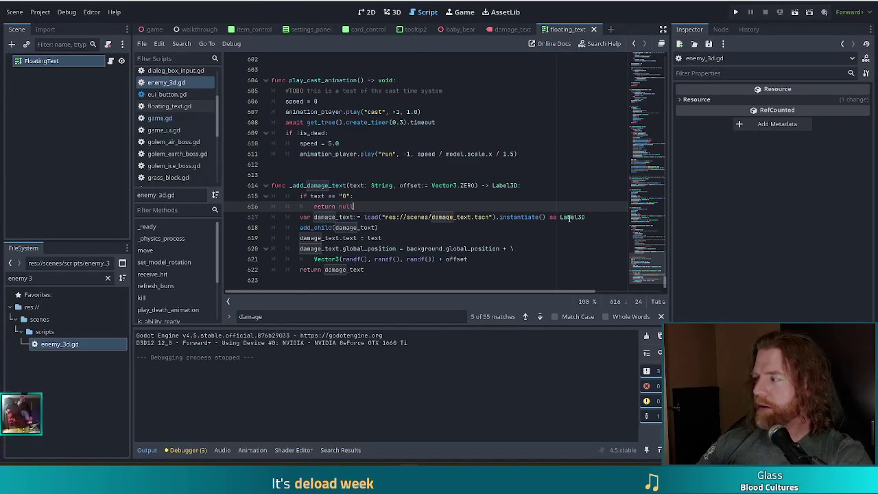
left_click(453, 217)
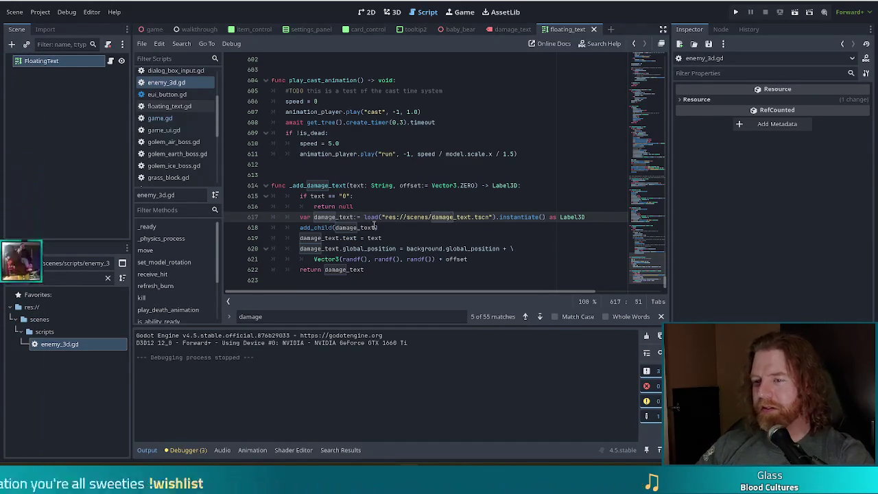
Step: Select the whole _add_damage_text function, lines 614–622, in enemy_3d.gd
left_click(384, 251)
left_click(365, 269)
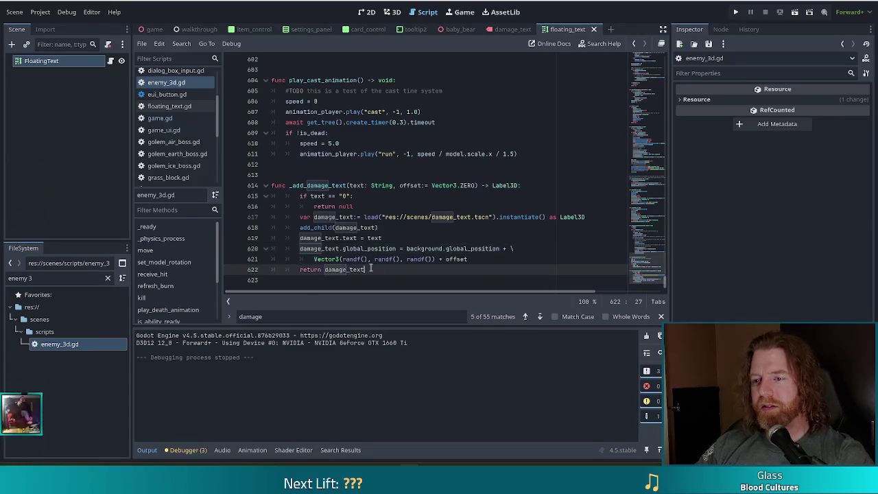
mouse_move(380, 270)
left_mouse_down()
mouse_move(296, 213)
mouse_move(272, 186)
left_mouse_up()
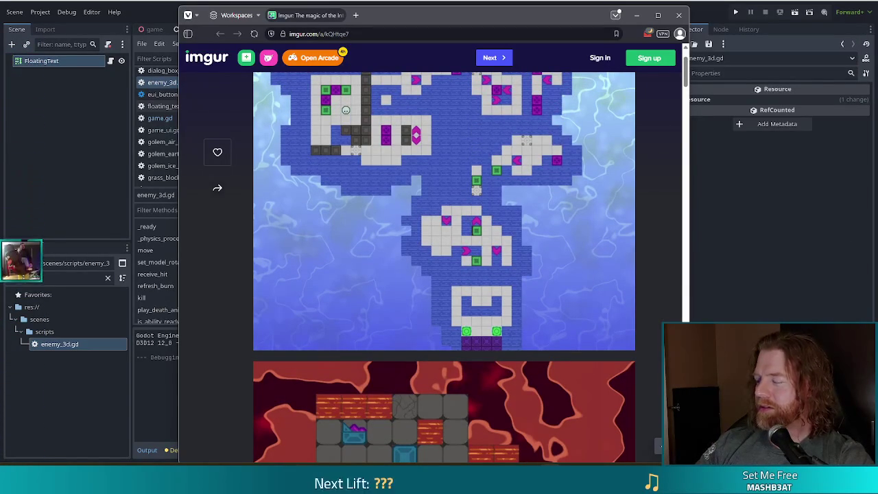
Step: Scroll through the Sinking Feeling level maps, close the browser, and deselect the function at line 618
scroll(515, 218, "up", 1)
scroll(515, 218, "down", 5)
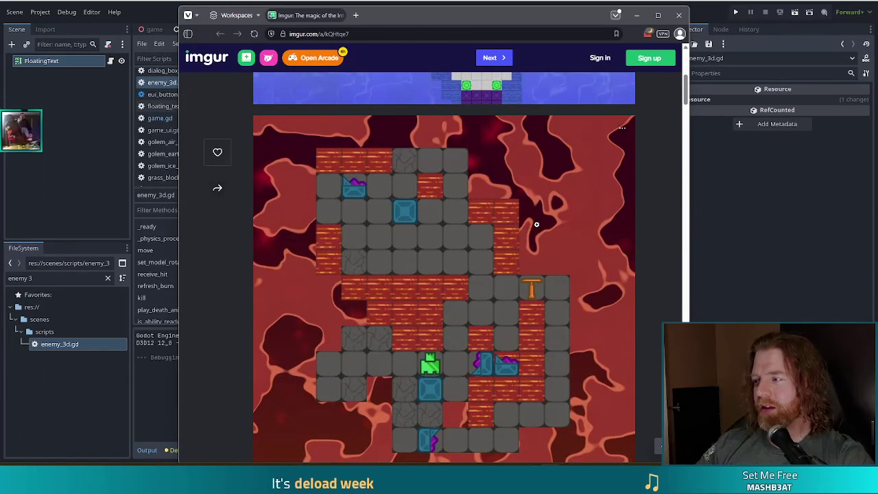
scroll(612, 239, "down", 1)
scroll(562, 240, "up", 5)
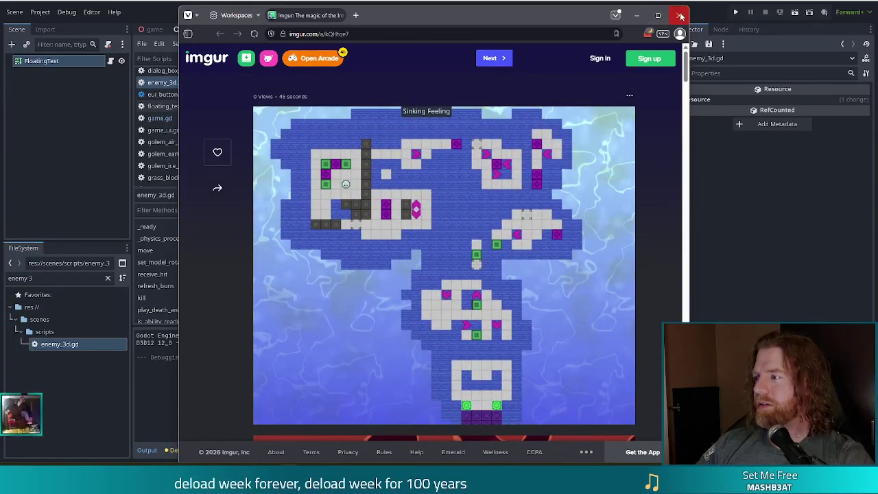
left_click(681, 15)
left_click(474, 233)
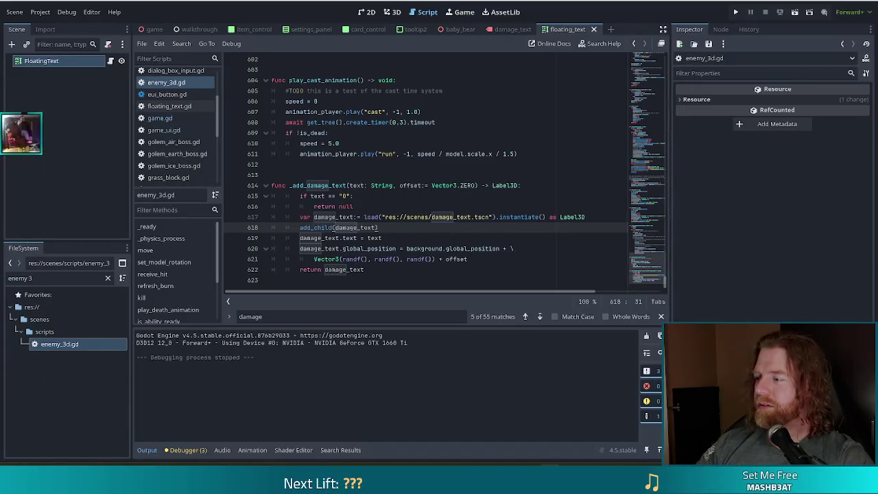
left_click(466, 248)
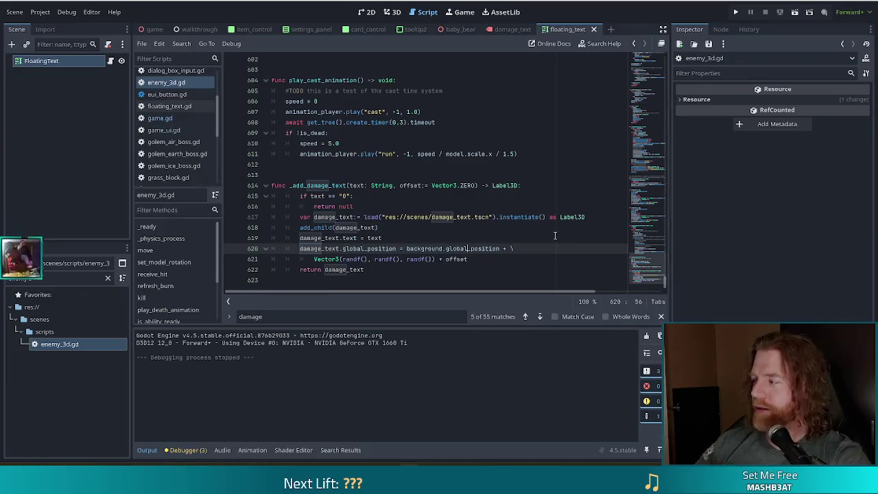
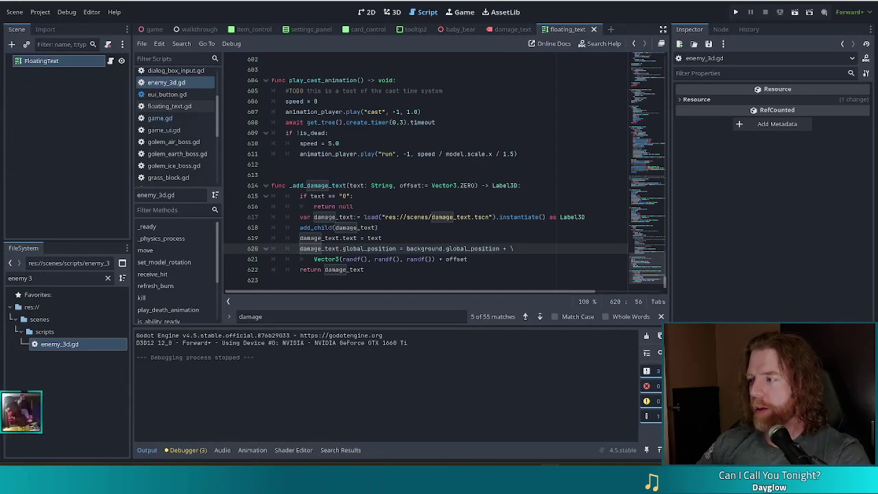
Step: Select lines 614–622 of enemy_3d.gd, the whole _add_damage_text function, then deselect at line 616
left_click(425, 200)
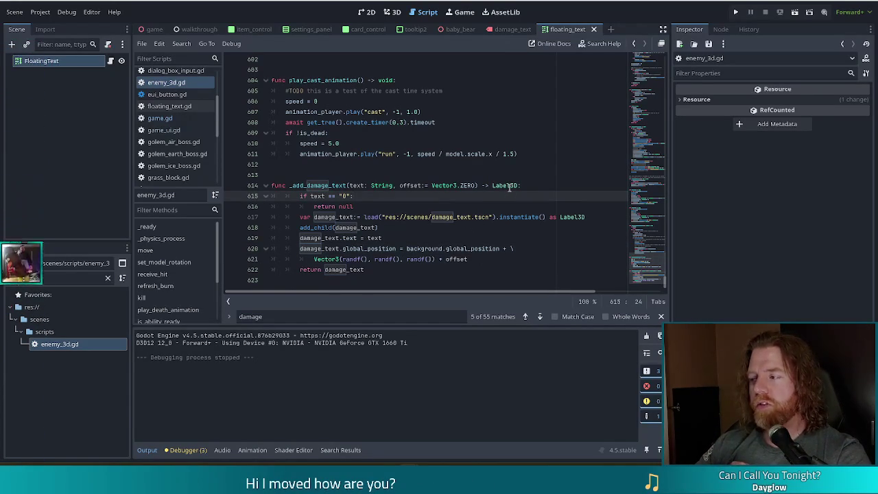
key("Down")
key("Down")
key("Down")
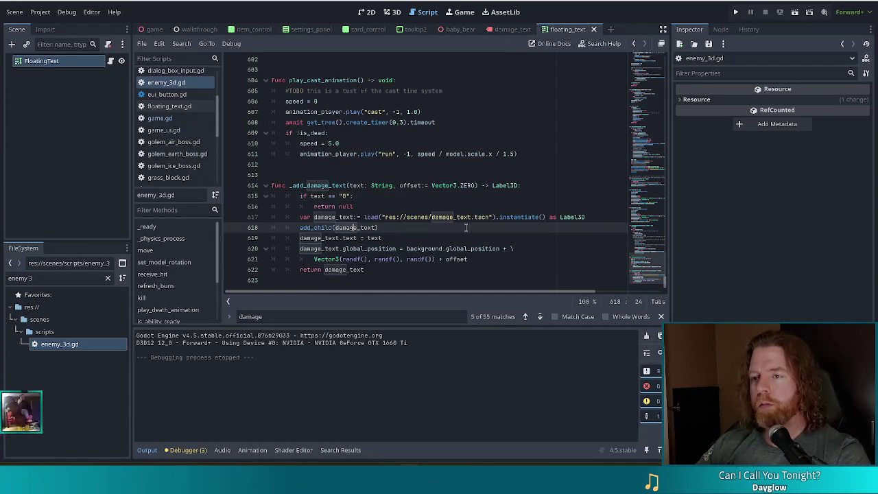
mouse_move(370, 270)
left_mouse_down()
mouse_move(302, 227)
mouse_move(193, 182)
left_mouse_up()
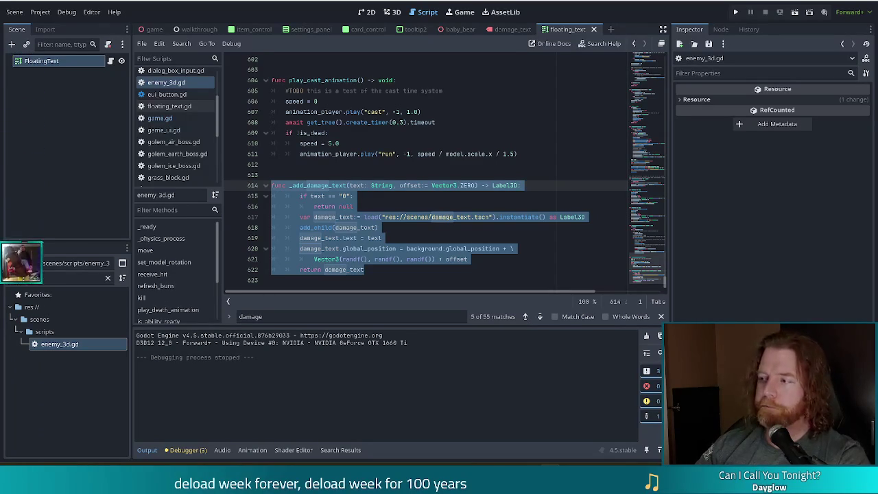
left_click(448, 205)
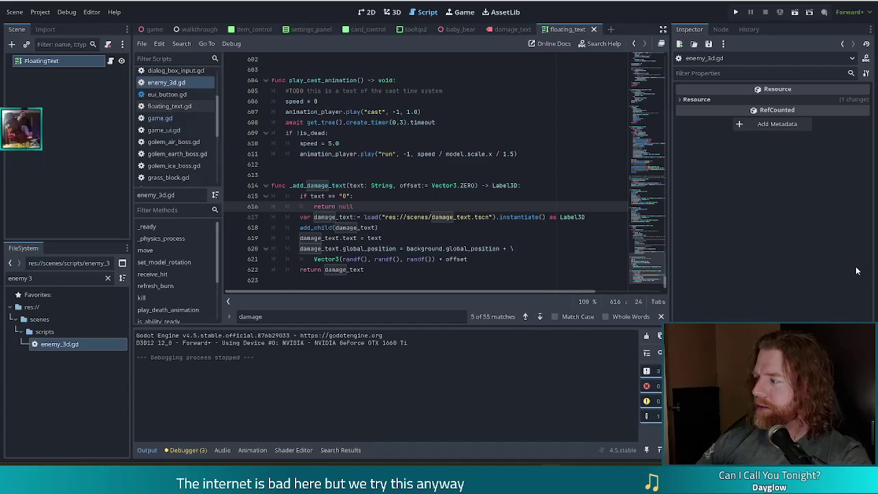
left_click(409, 217)
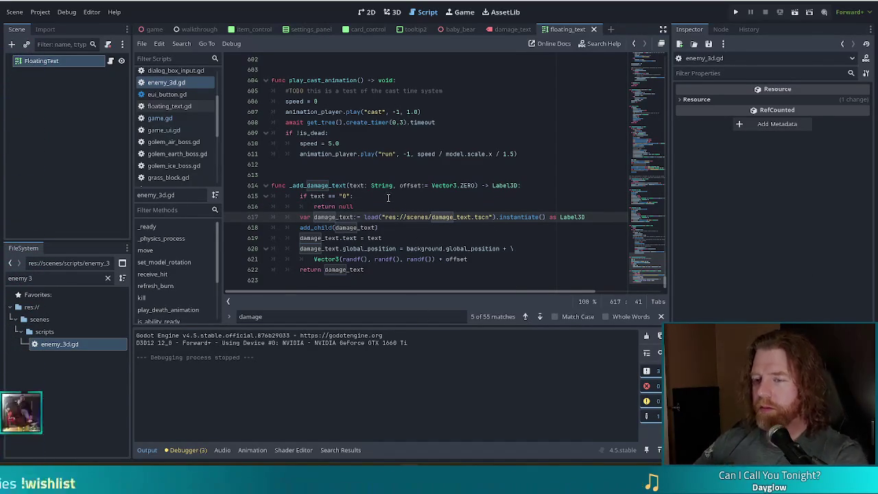
left_click(349, 238)
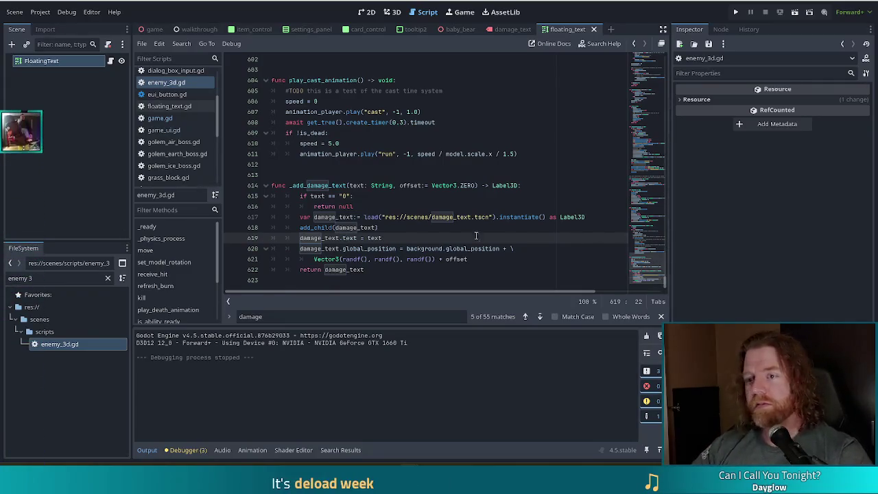
mouse_move(364, 270)
left_mouse_down()
mouse_move(272, 217)
mouse_move(262, 186)
left_mouse_up()
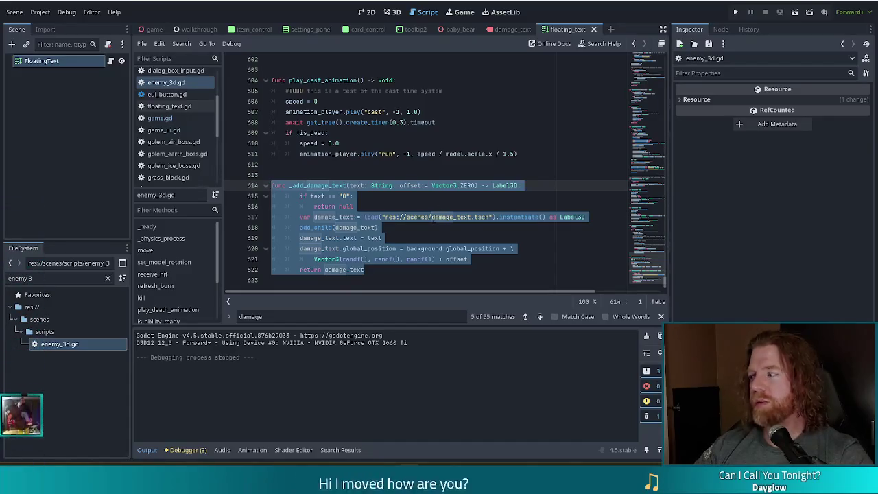
Step: Inspect the res://scenes/damage_text.tscn resource that _add_damage_text instantiates
mouse_move(432, 218)
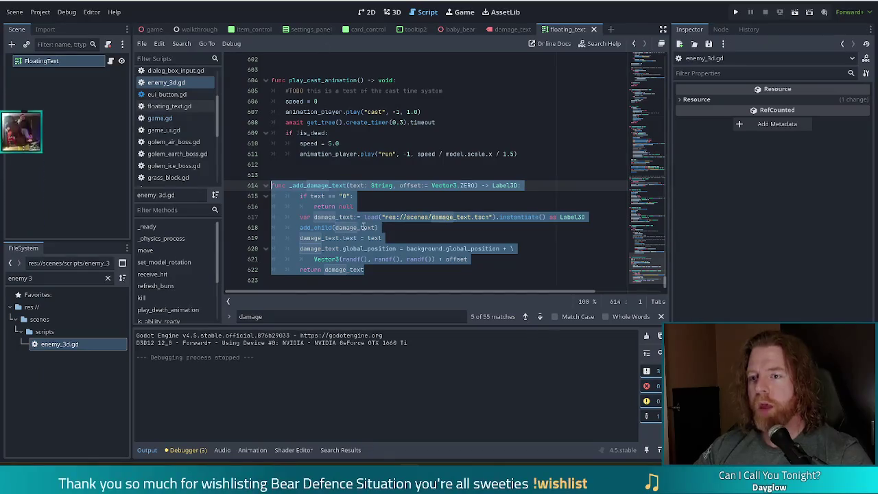
left_click(363, 227)
mouse_move(383, 268)
left_mouse_down()
mouse_move(343, 259)
mouse_move(266, 188)
left_mouse_up()
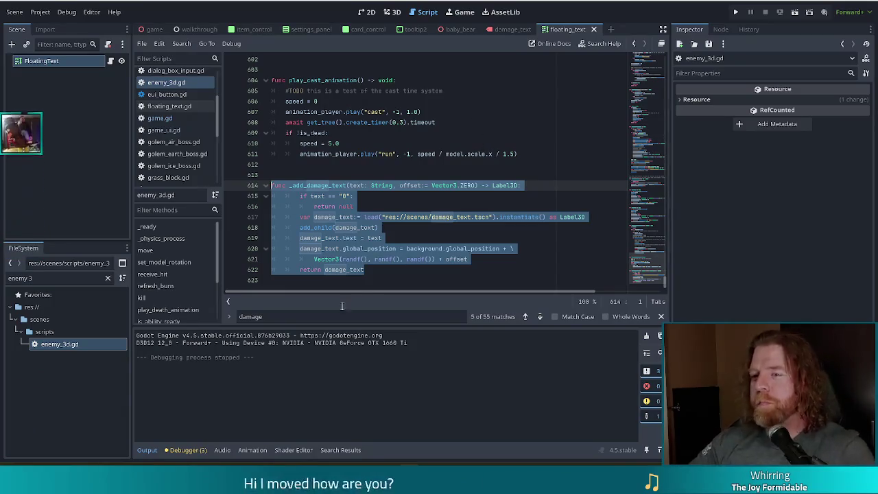
Step: Reselect _add_damage_text (lines 614–622) and select the 'enemy 3' FileSystem filter text for replacement
left_click(336, 227)
mouse_move(365, 270)
left_mouse_down()
mouse_move(261, 180)
mouse_move(234, 186)
left_mouse_up()
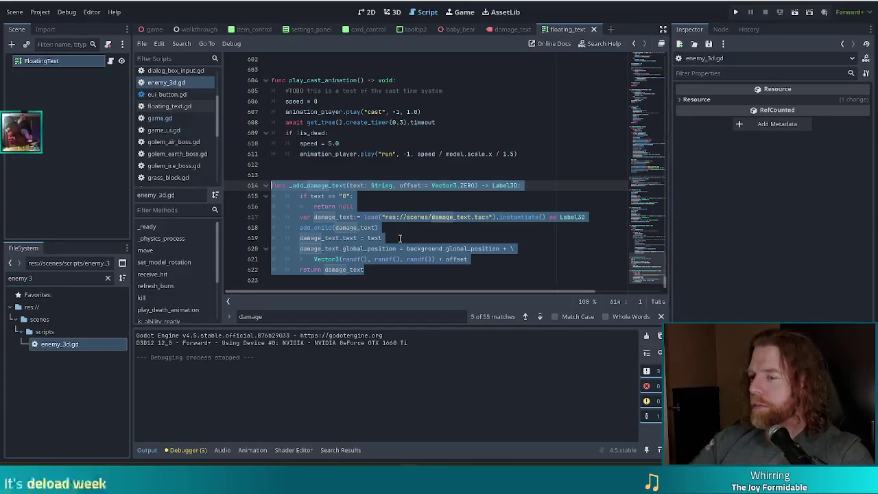
left_click_drag(364, 270, 323, 259)
left_click_drag(254, 228, 223, 187)
key("ctrl+c")
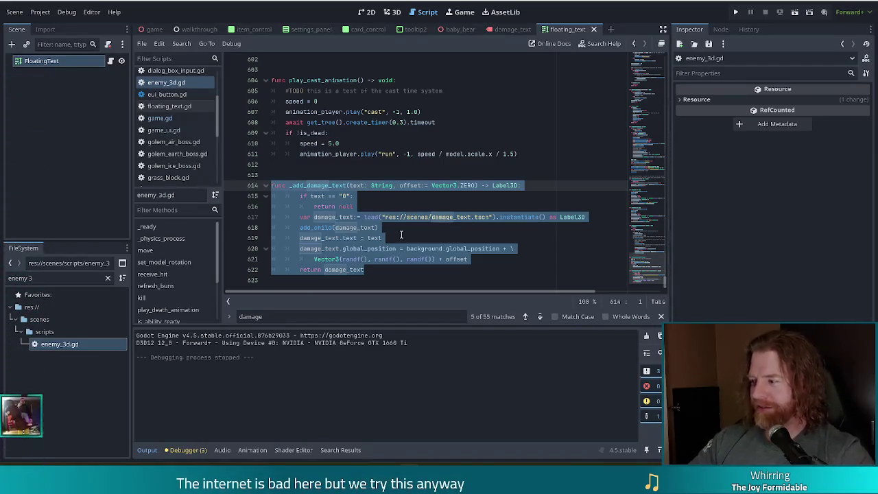
left_click_drag(56, 278, 4, 273)
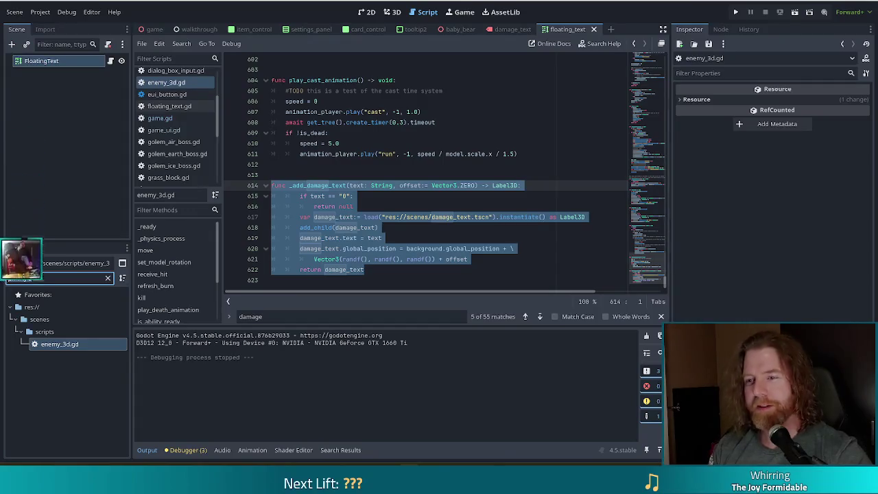
Step: Filter the FileSystem by 'damage' and open damage_text.gd, with the caret on empty line 25
type("damage")
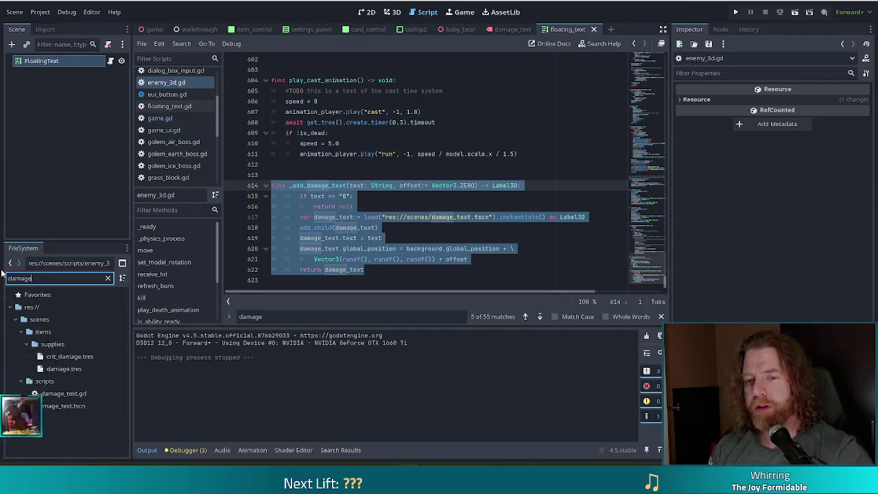
double_click(56, 392)
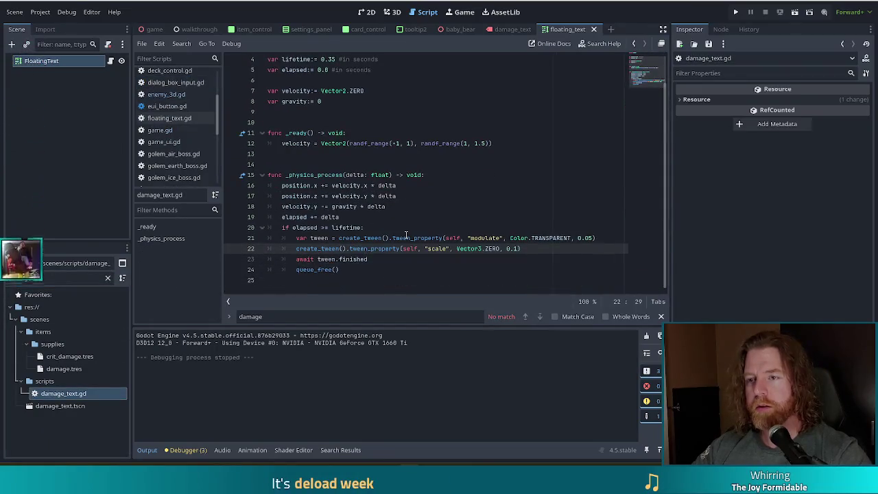
scroll(407, 236, "up", 1)
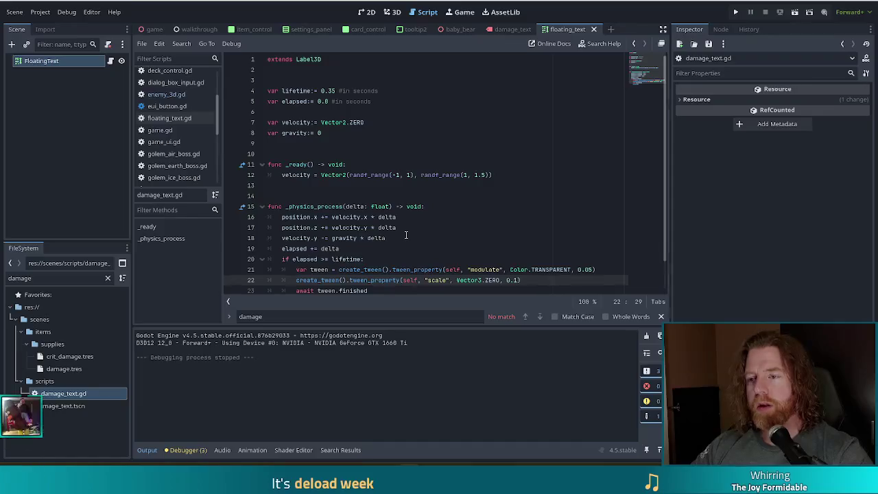
scroll(406, 235, "down", 1)
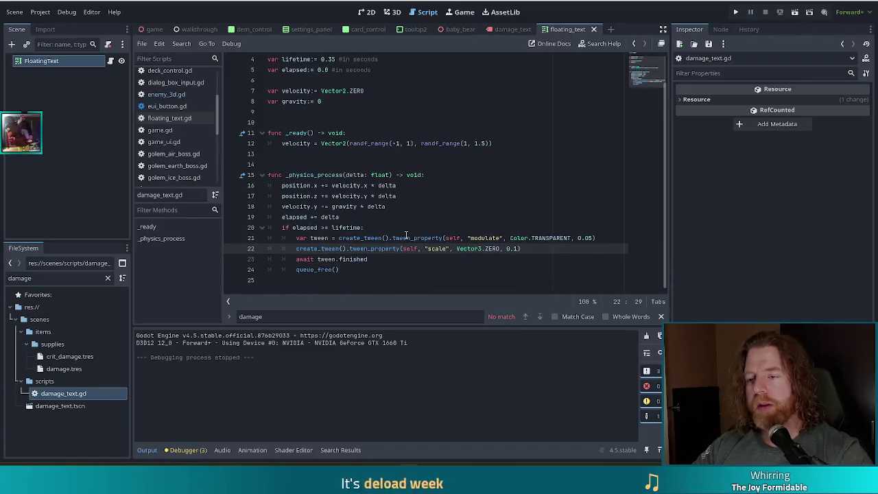
mouse_move(411, 236)
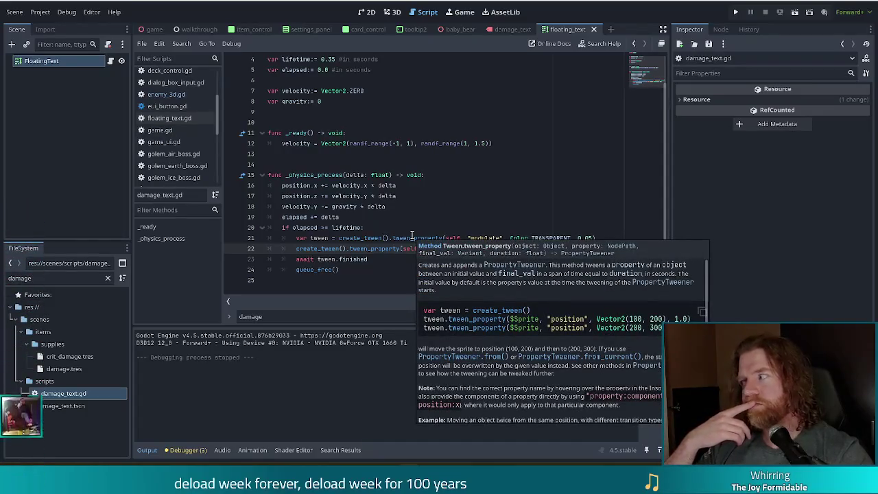
left_click(364, 285)
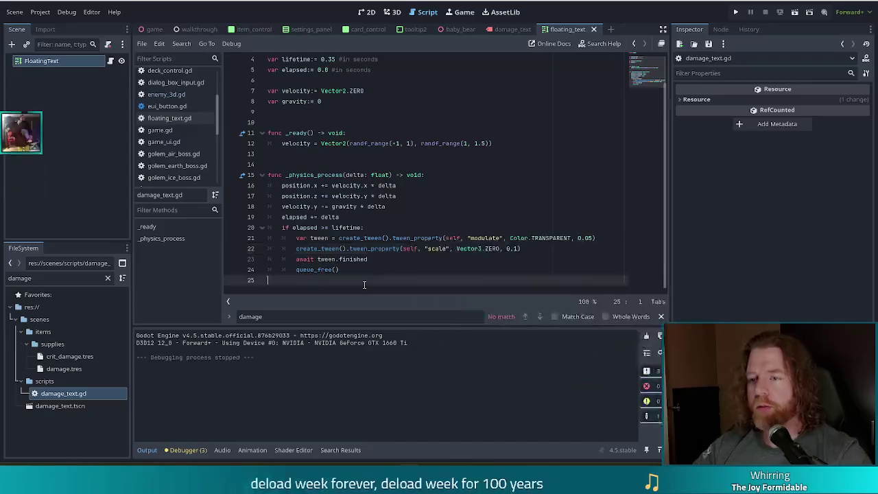
key("ctrl+v")
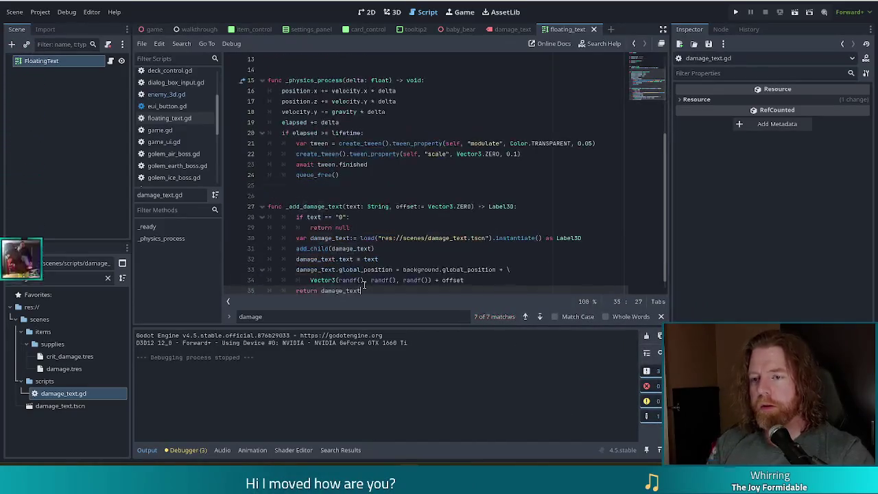
left_click(358, 207)
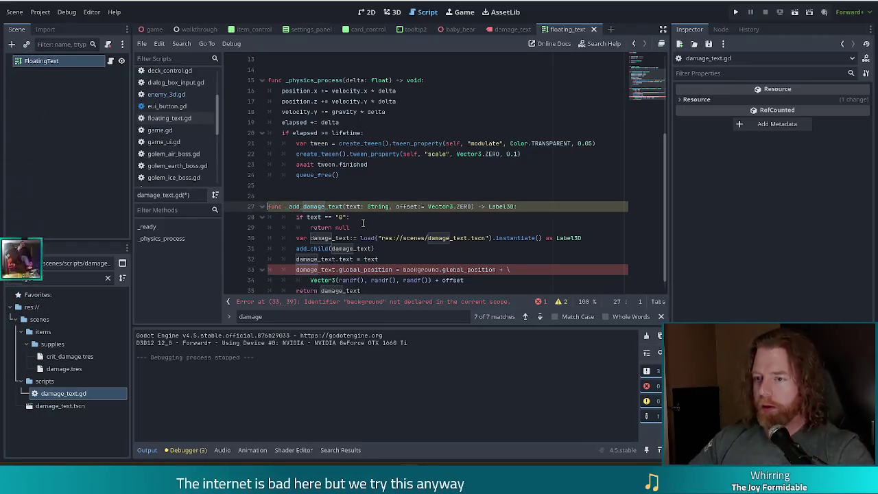
type("static")
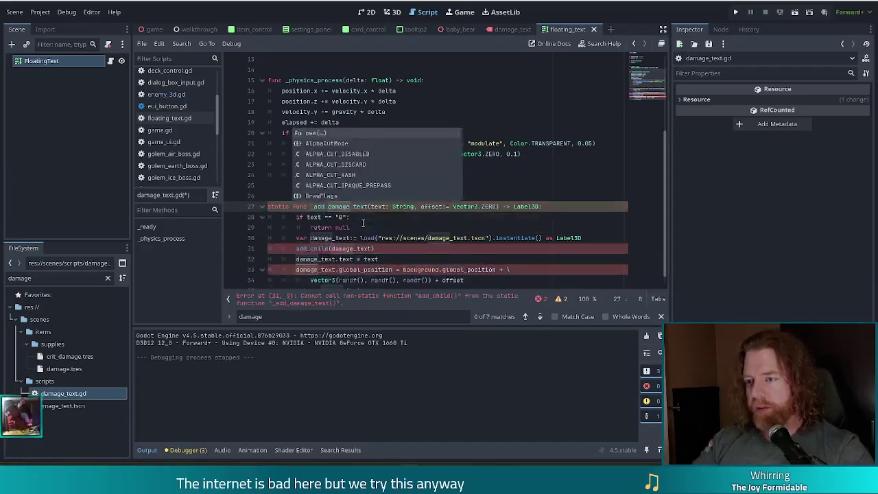
left_click(362, 218)
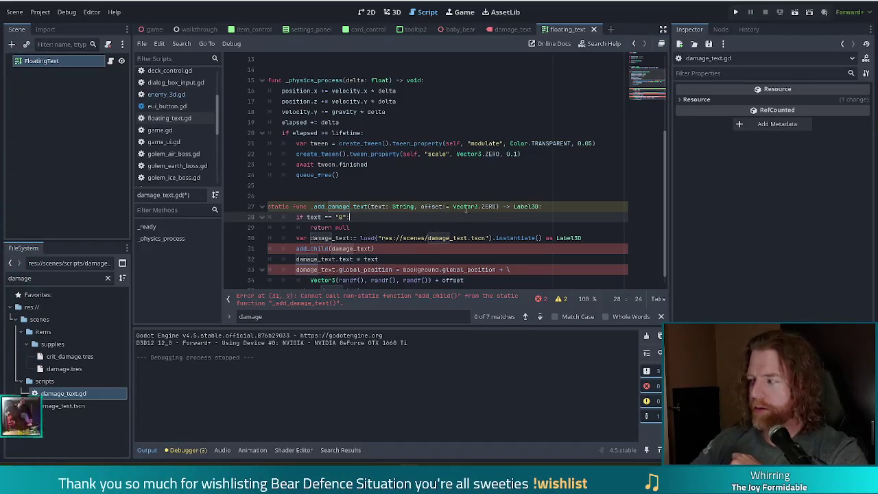
left_click(364, 207)
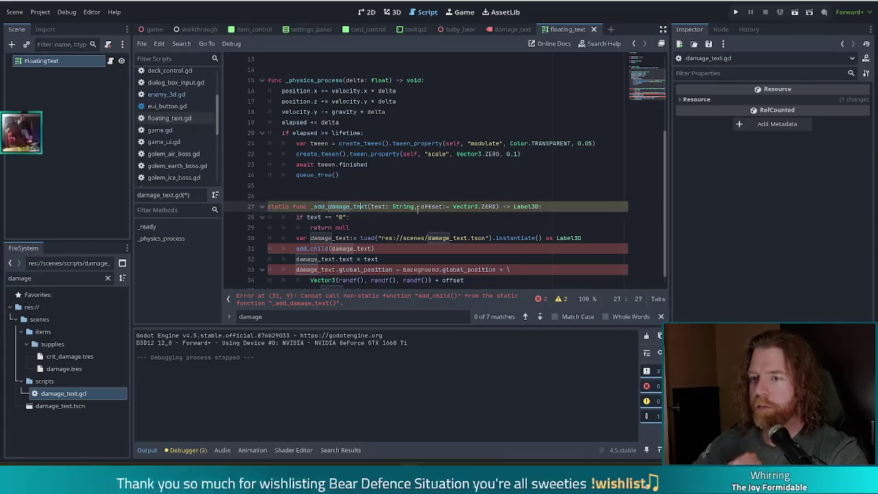
left_click(489, 207)
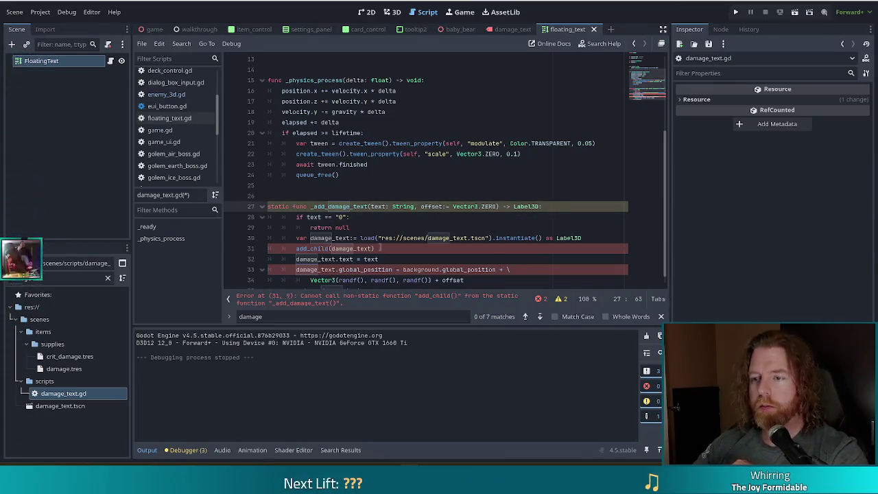
scroll(396, 229, "down", 1)
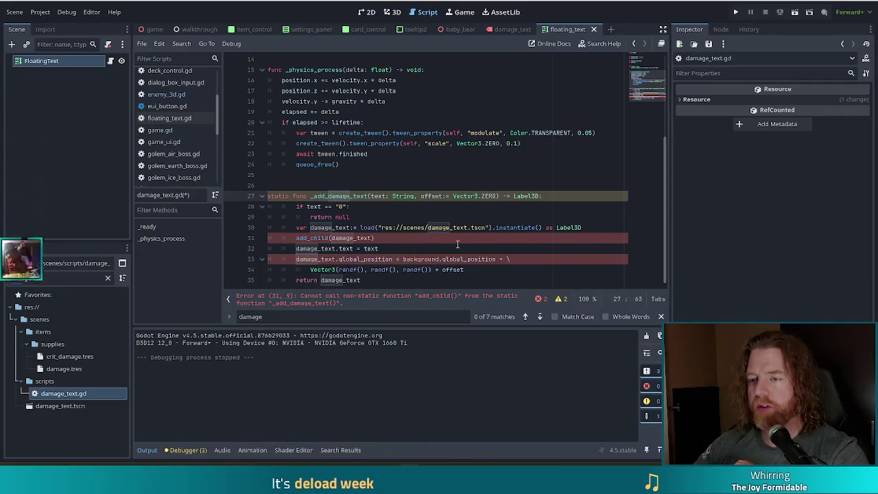
left_click(296, 238)
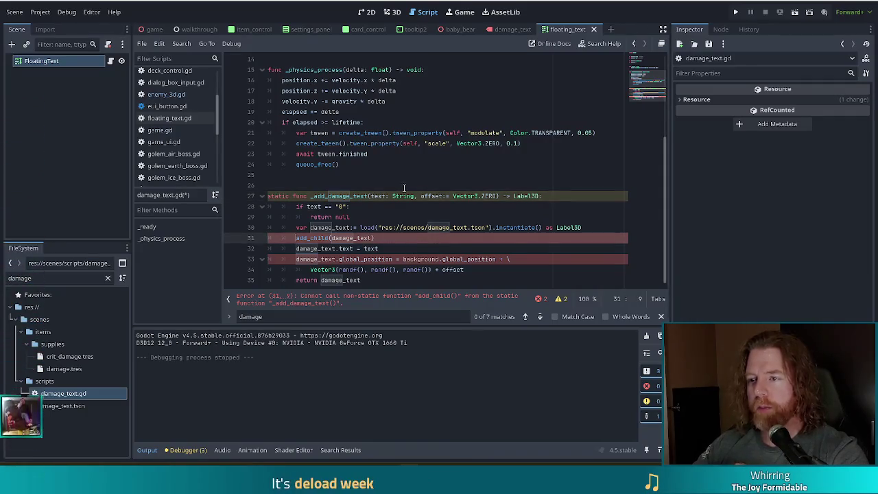
left_click(371, 195)
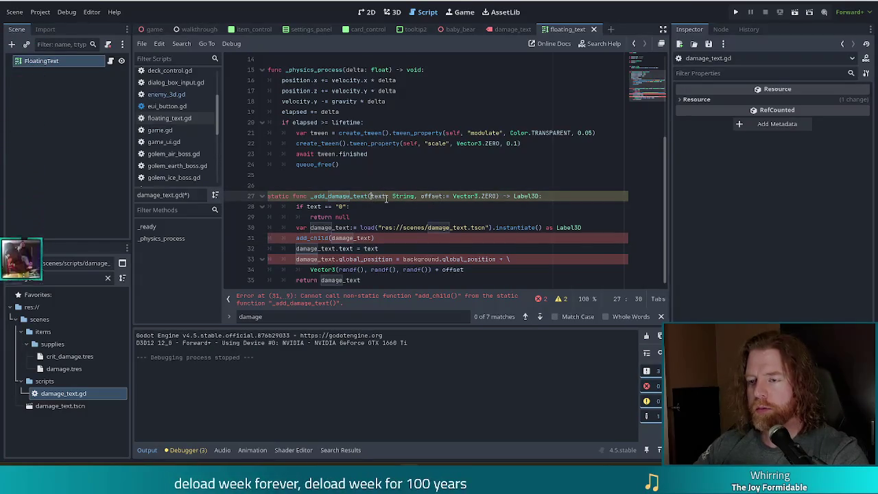
type("p_")
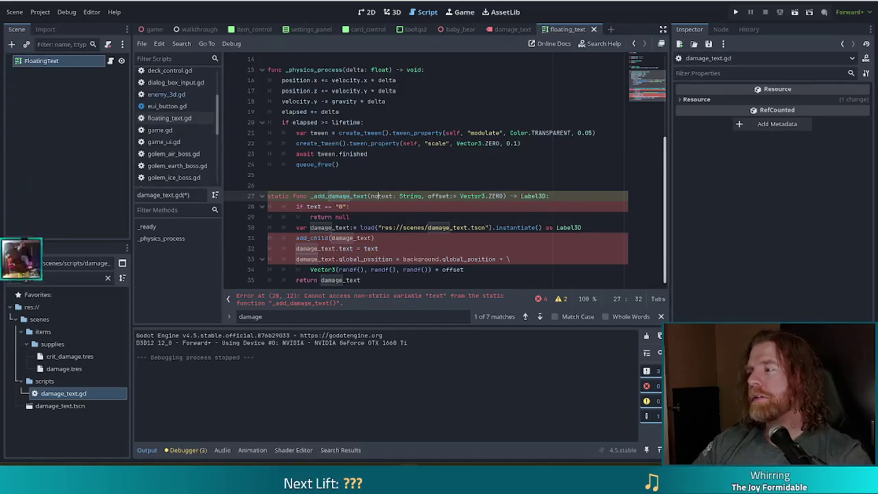
Step: Review the _add_damage_text signature, now starting with notext, and move the caret to line 28
mouse_move(542, 196)
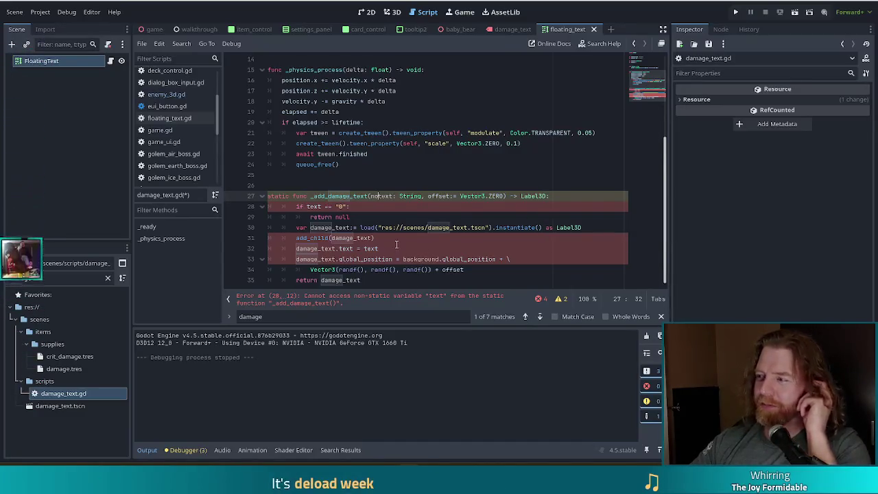
mouse_move(398, 225)
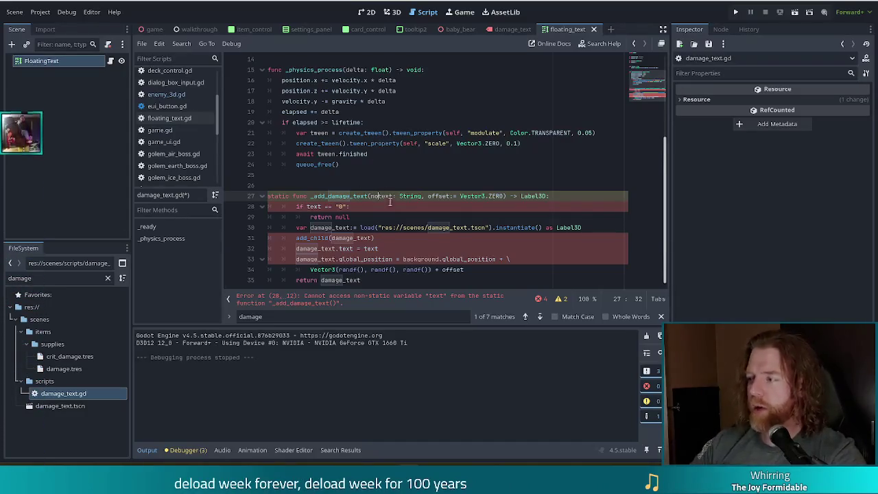
key("Down")
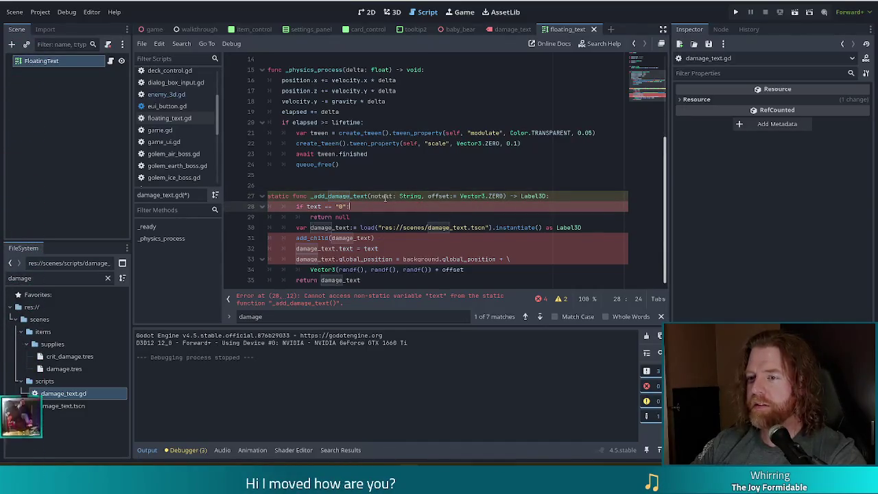
Step: Give _add_damage_text a leading node: Node3D parameter, then select the empty-damage check
key("Up")
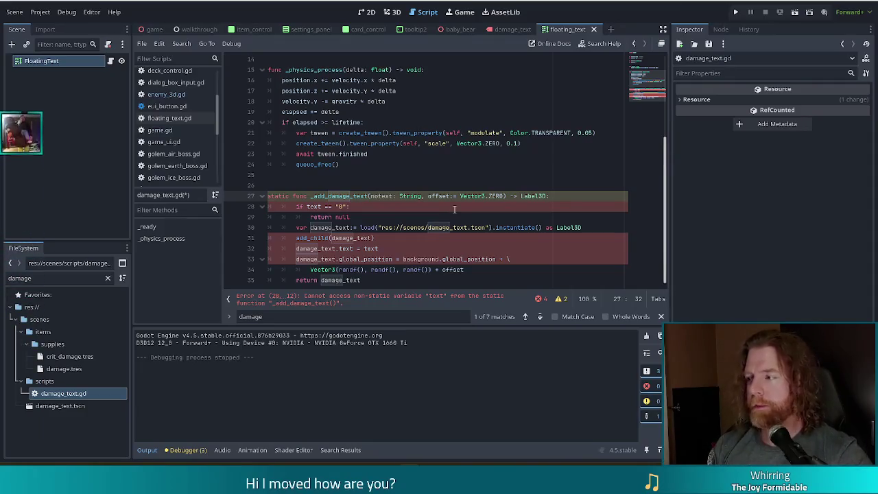
type("de: Node")
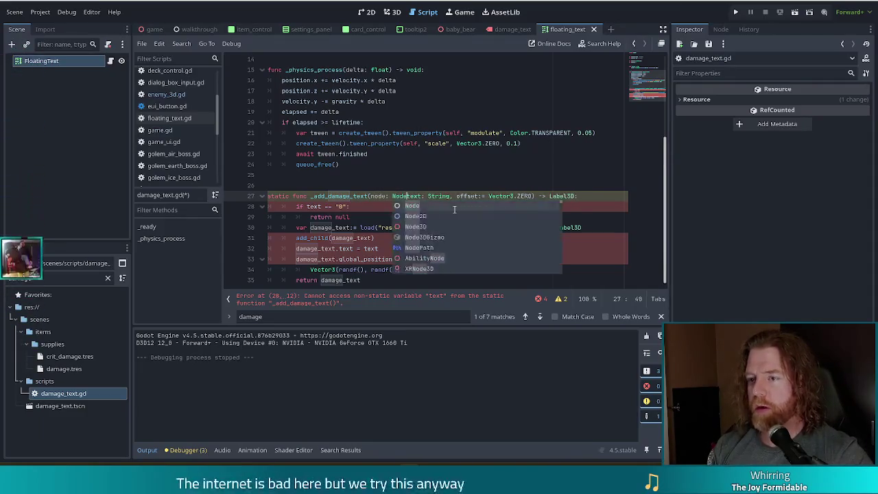
type("3D")
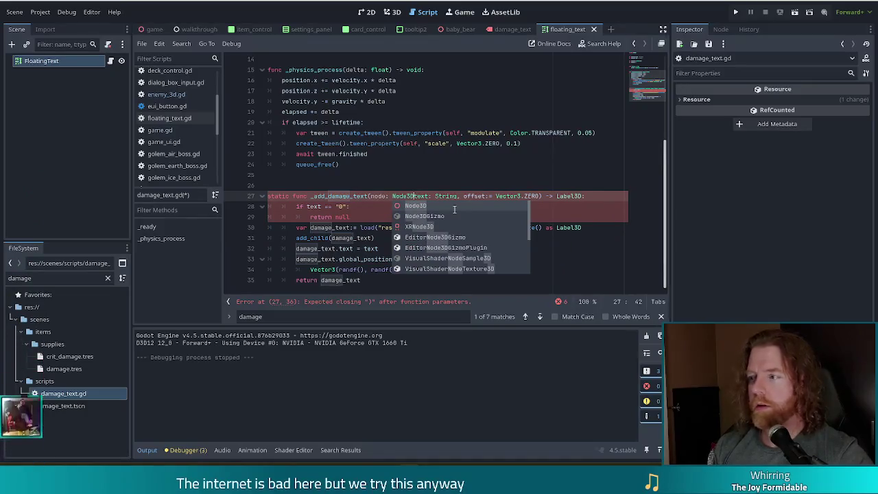
type(",")
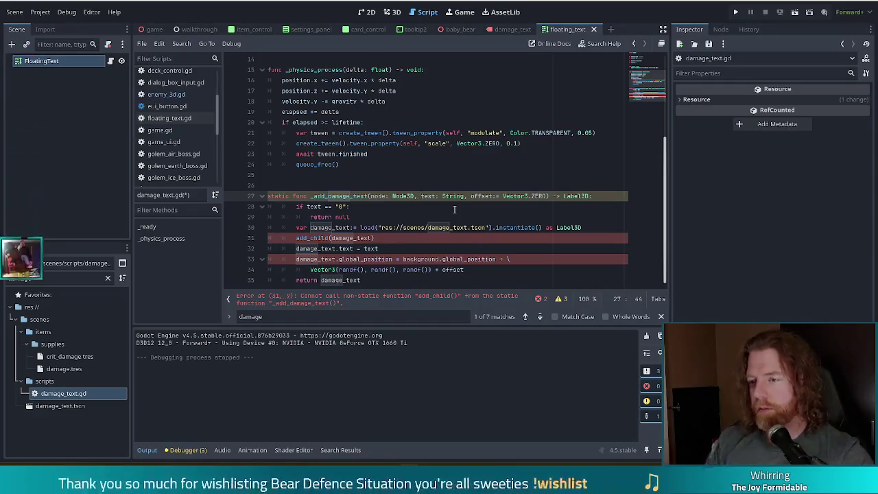
mouse_move(453, 197)
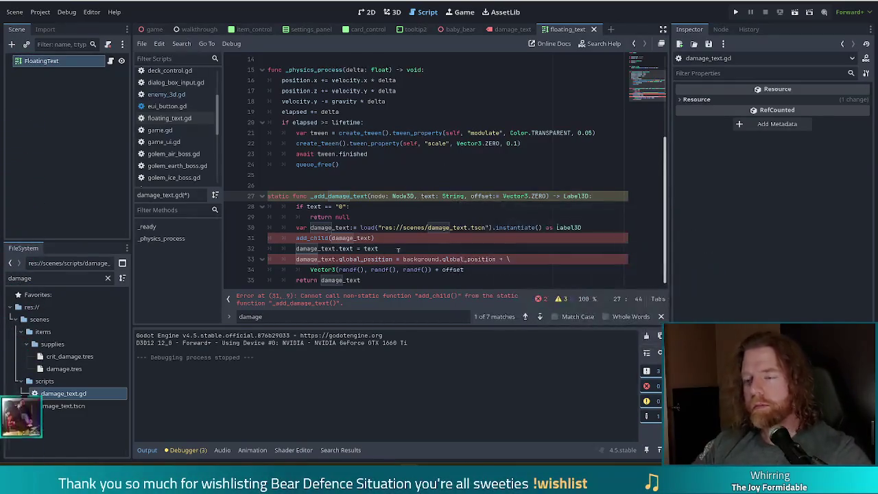
left_click(356, 204)
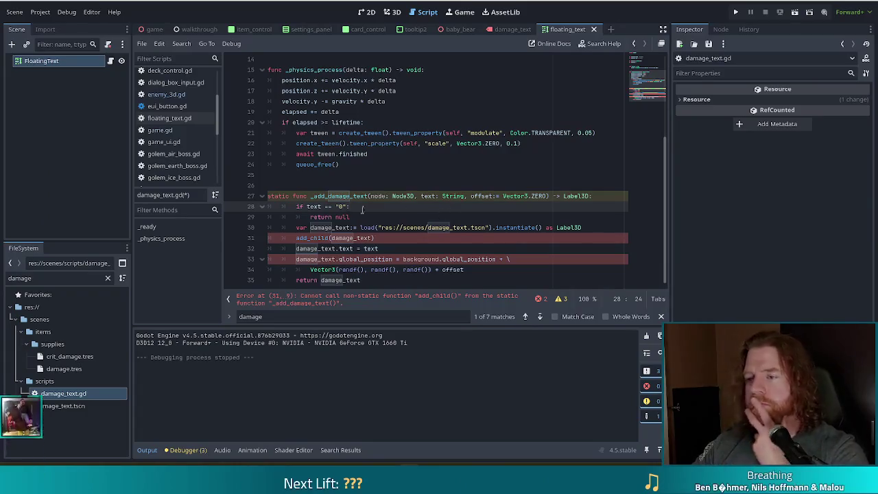
mouse_move(307, 206)
left_mouse_down()
mouse_move(350, 216)
mouse_move(339, 212)
left_mouse_up()
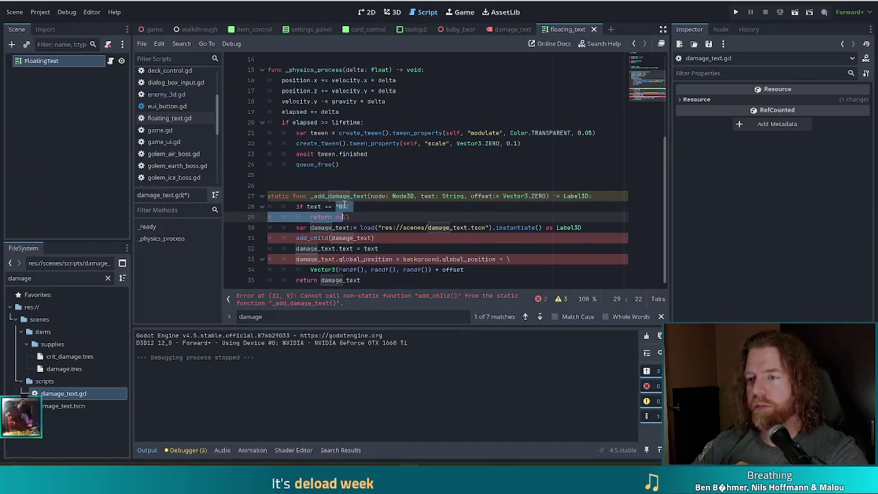
Step: Add '#TODO this should probably not be responsible for this' after the "0" check on line 28
left_click(365, 207)
type("#TODO this should pr")
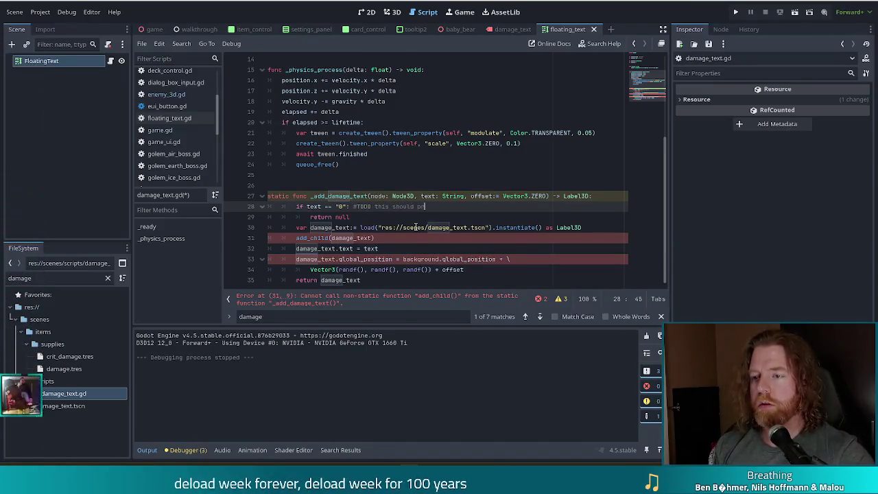
type("obably not be responsible ")
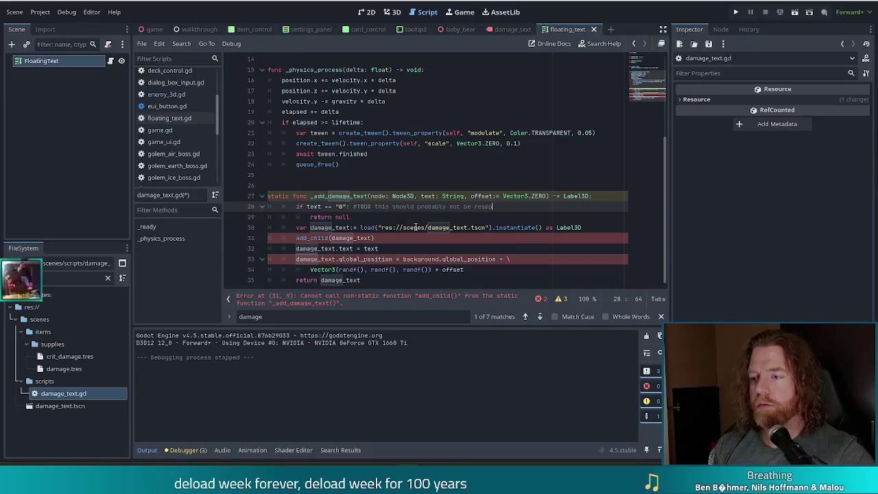
type("for this")
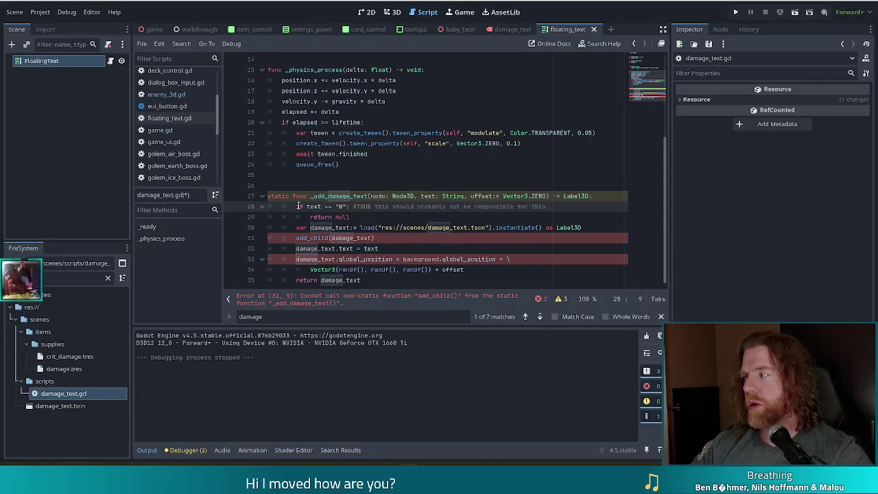
left_click(341, 196)
double_click(340, 206)
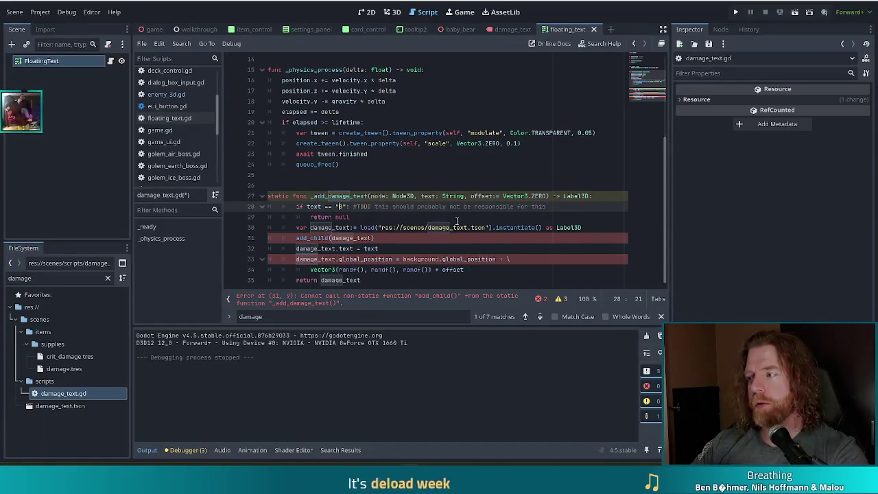
mouse_move(451, 231)
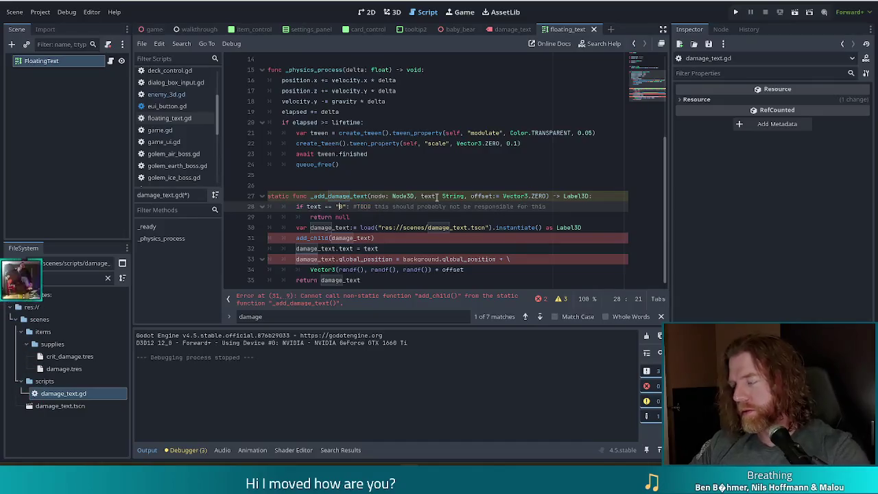
key("Down")
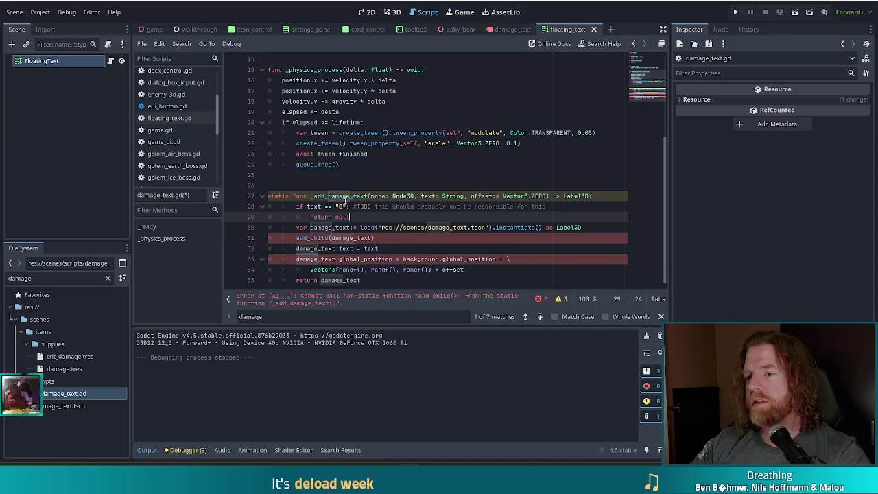
left_click_drag(297, 207, 350, 208)
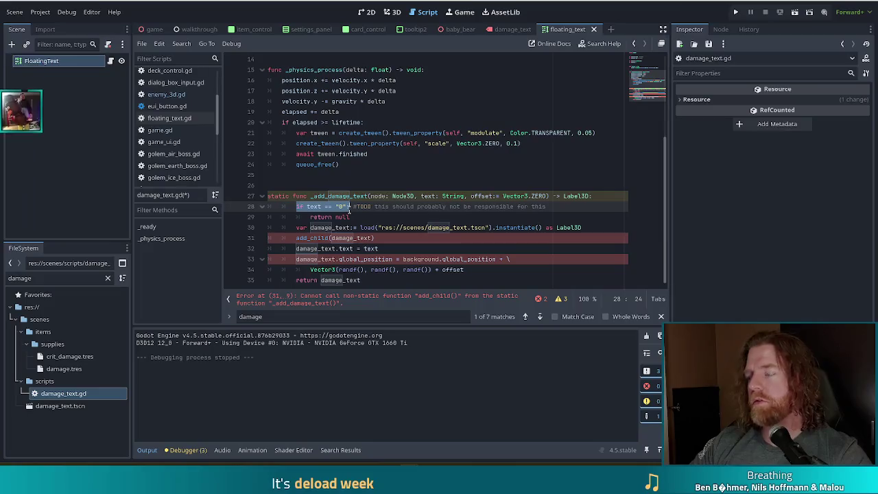
left_click(317, 207)
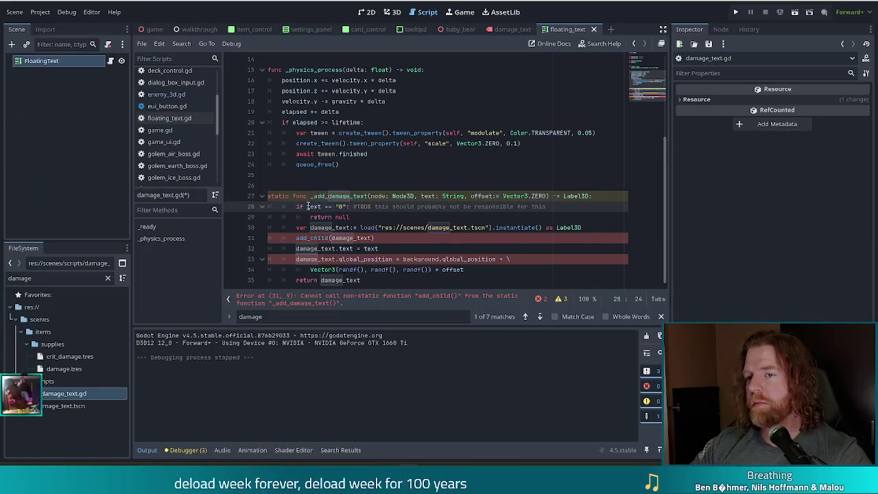
left_click_drag(307, 206, 358, 207)
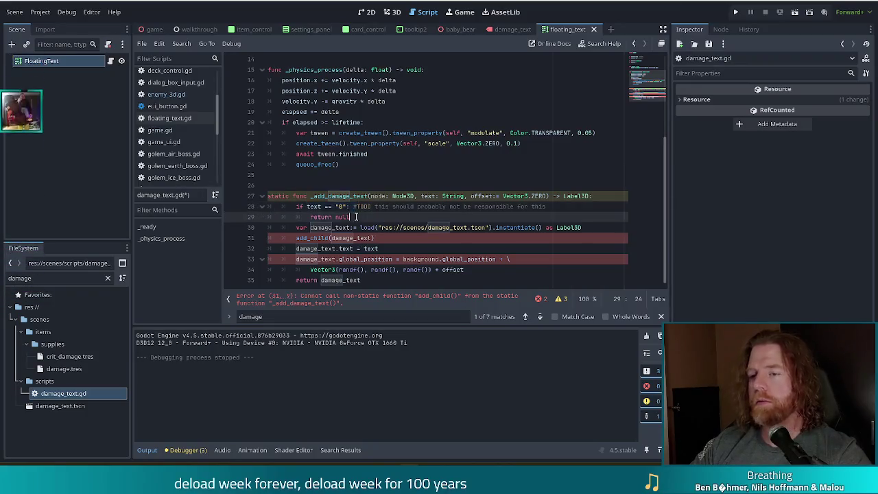
left_click_drag(307, 207, 352, 207)
left_click(353, 217)
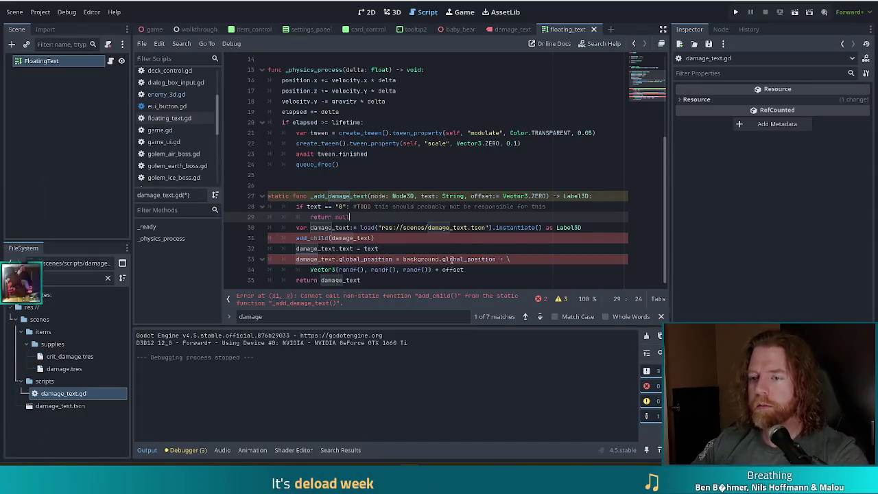
left_click(416, 198)
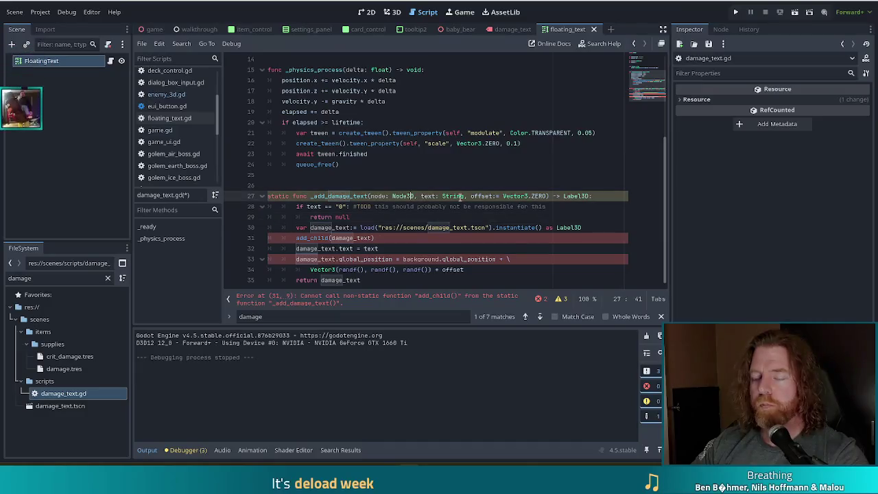
left_click(295, 238)
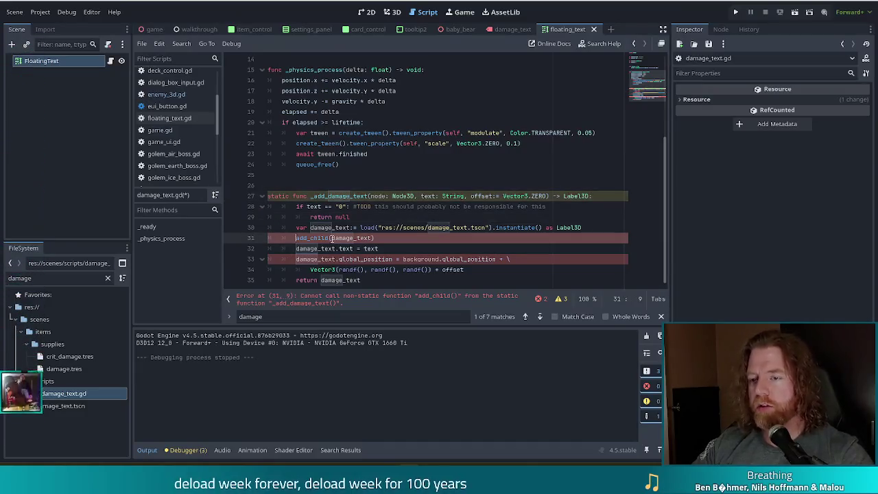
Step: Change add_child to node.add_child and background.global_position to node.global_position
type("node.")
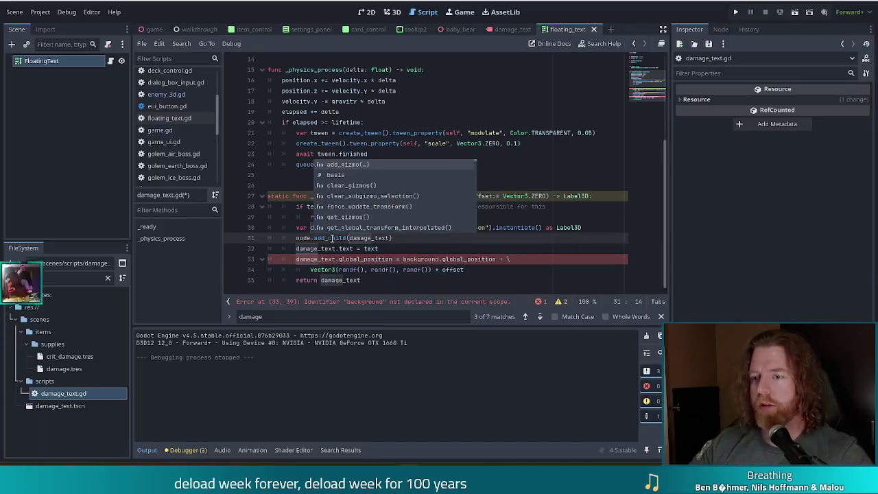
left_click(433, 260)
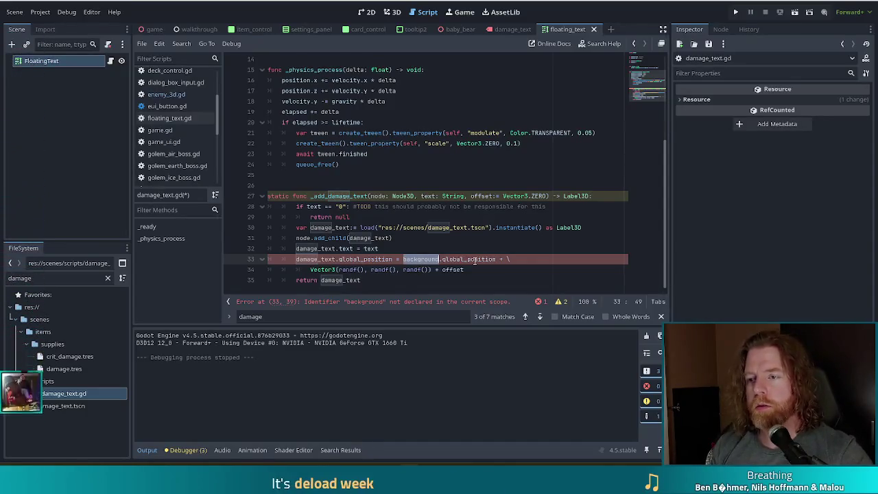
type("node")
key("Left")
key("Left")
key("Left")
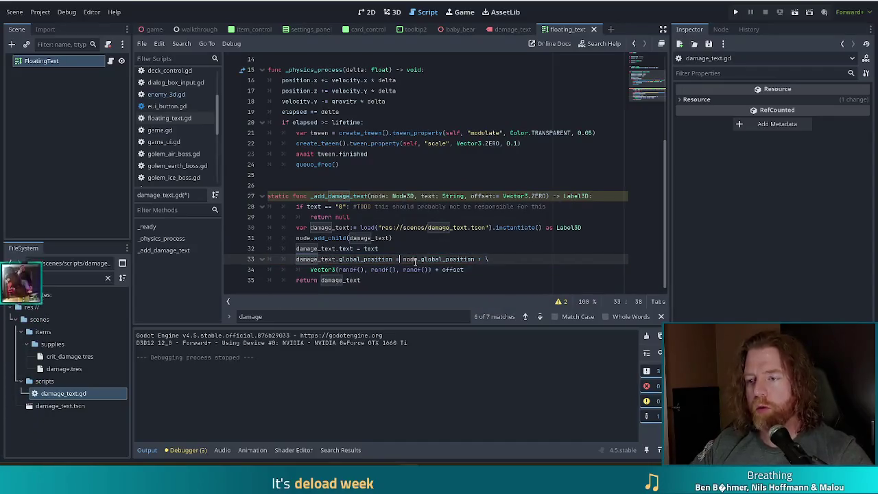
left_click(310, 269)
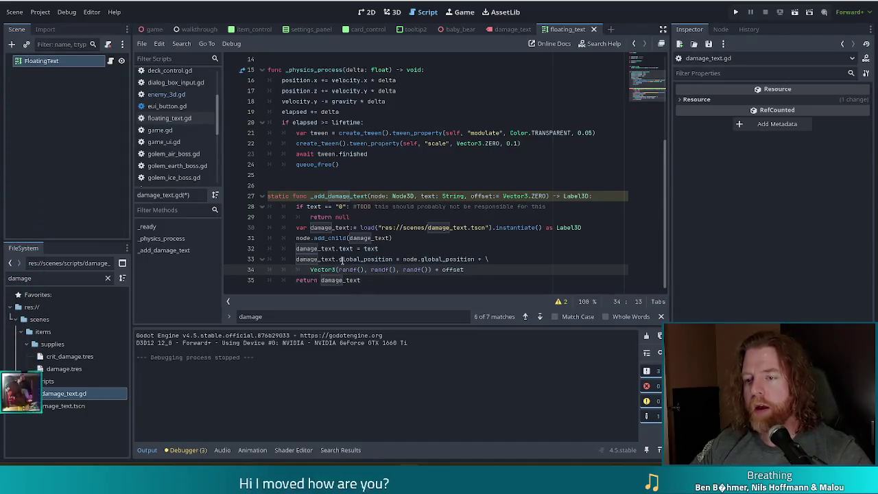
left_click(419, 258)
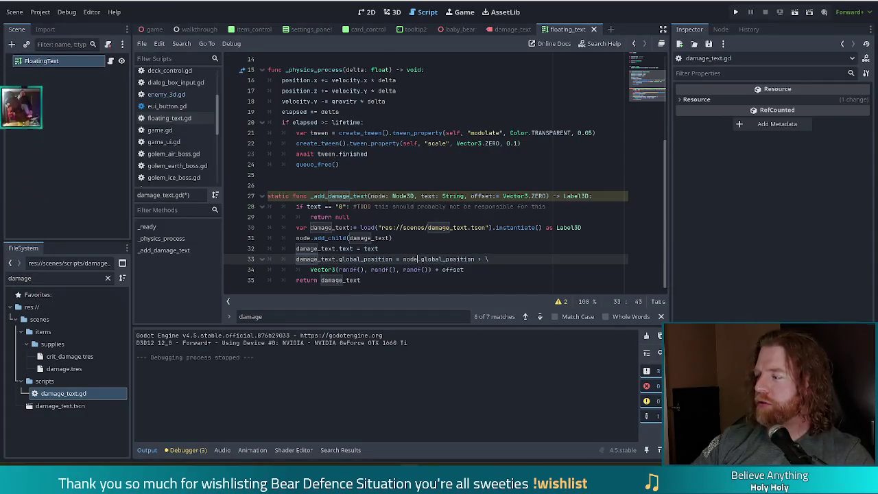
left_click(418, 206)
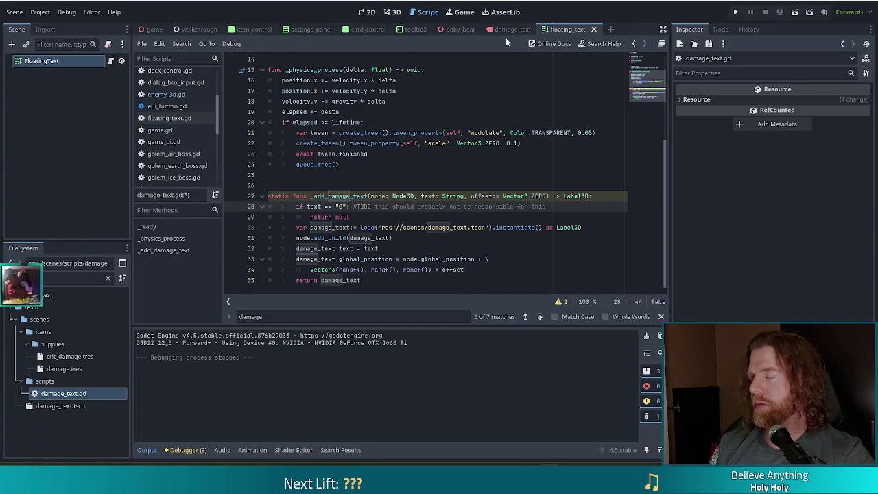
Step: Check the two shadowing warnings and rename the text and offset parameters to t and o
left_click(452, 242)
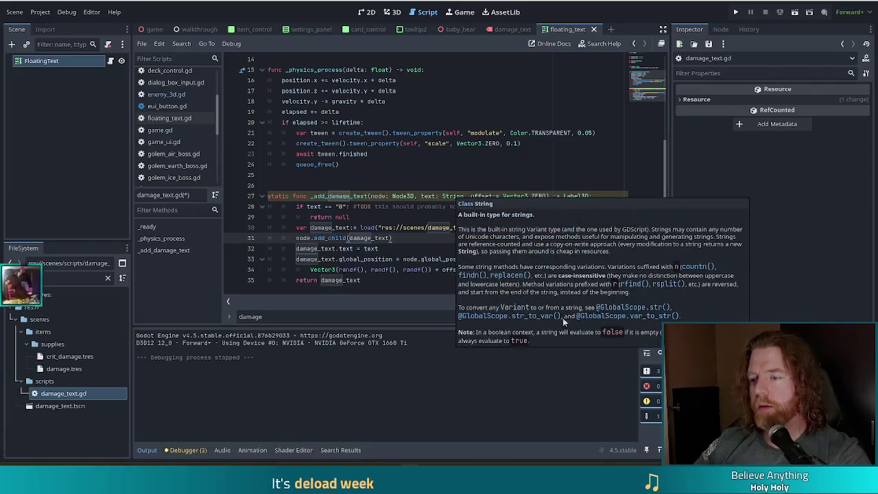
left_click(561, 302)
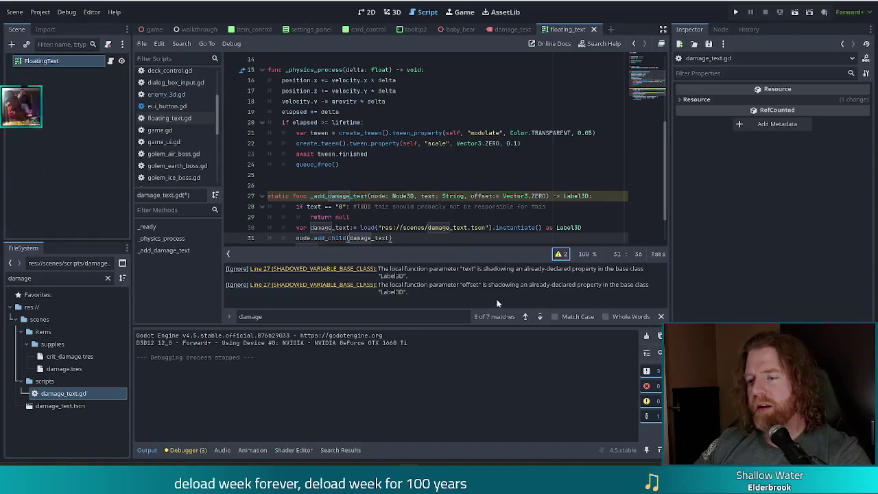
left_click(416, 205)
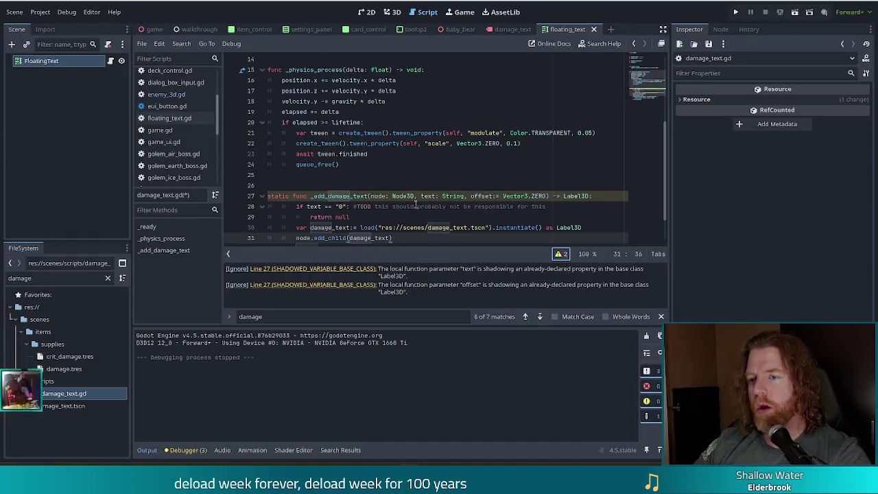
double_click(429, 197)
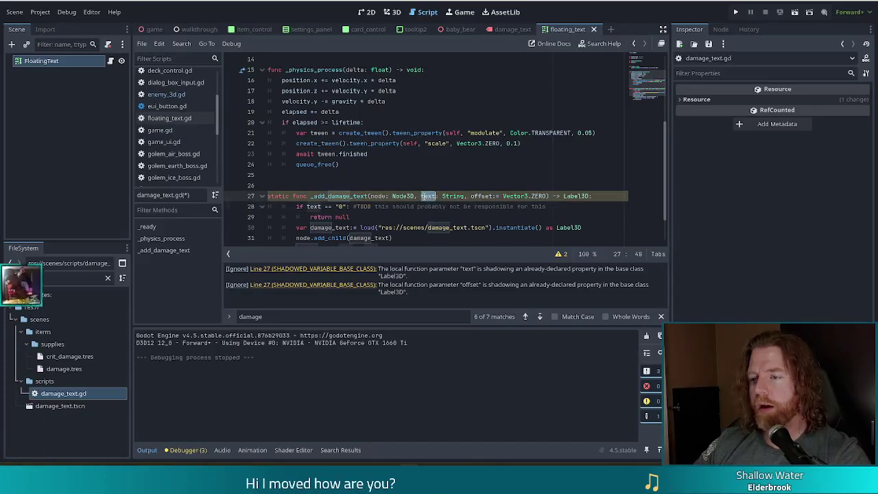
type("t")
double_click(466, 196)
type("o")
Step: Replace the body's uses of text and offset with t and o on lines 28, 32 and 34
scroll(405, 206, "down", 2)
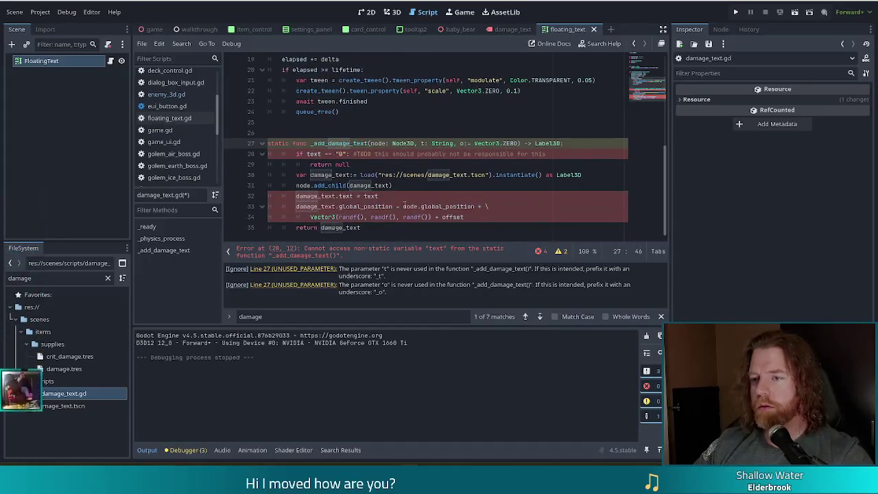
double_click(370, 196)
type("t")
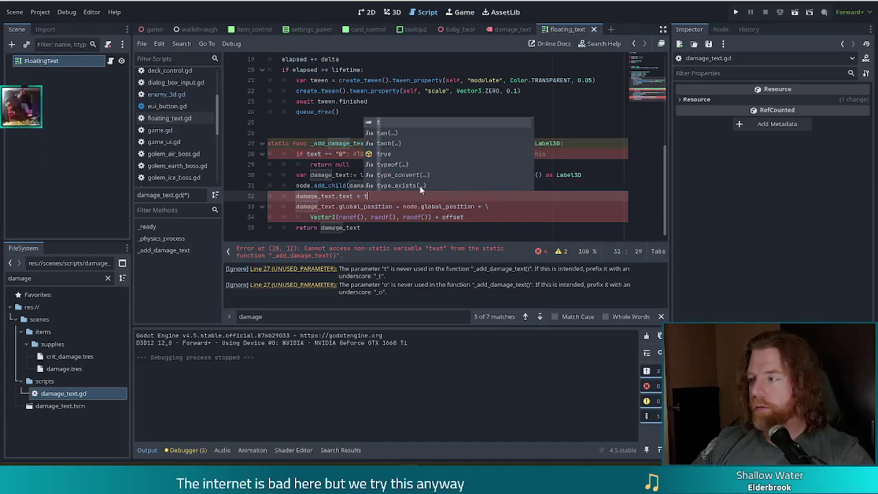
left_click(325, 154)
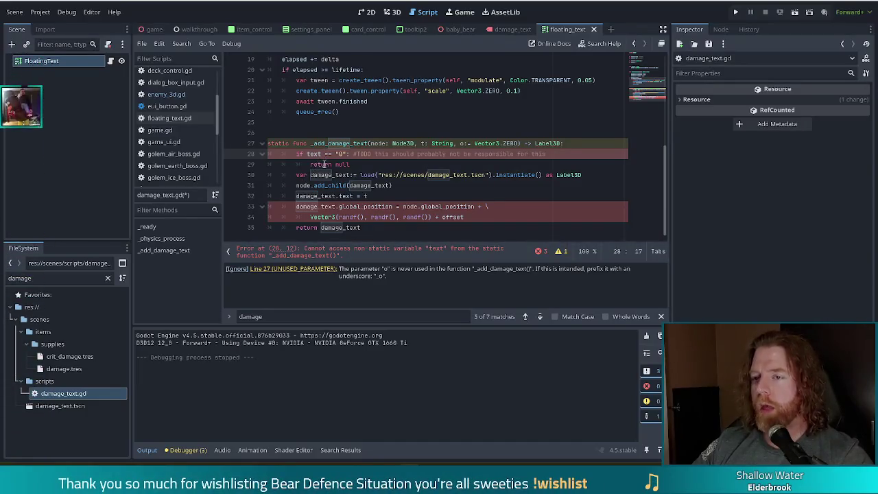
double_click(318, 153)
type("t")
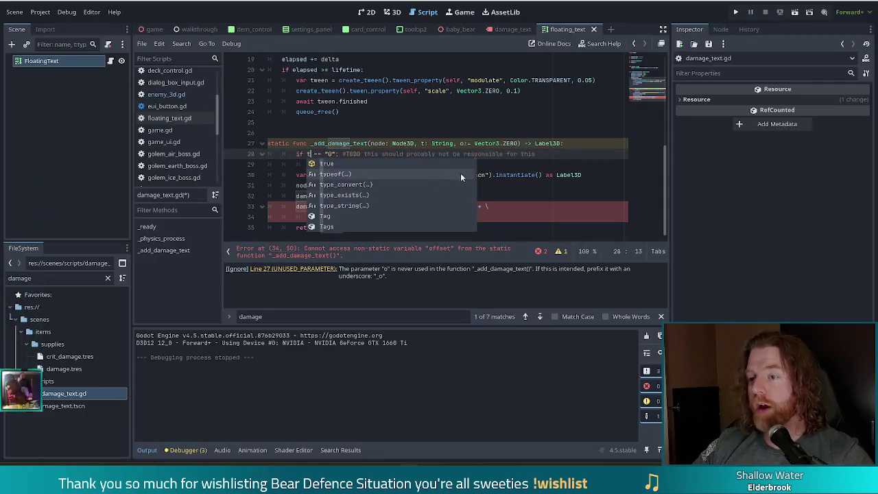
left_click(453, 207)
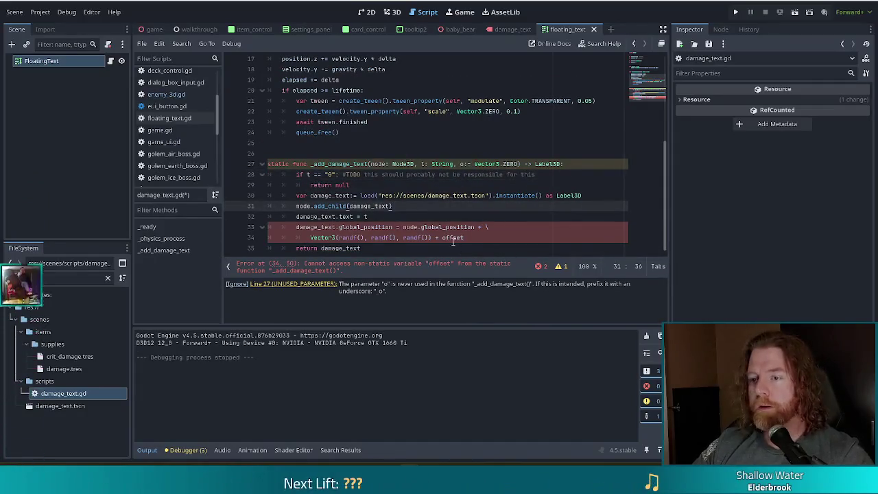
double_click(453, 238)
type("o")
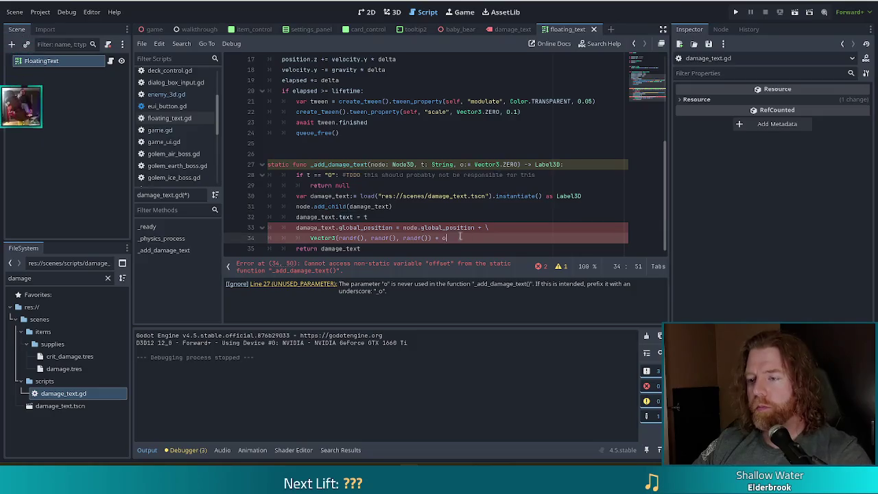
left_click(370, 207)
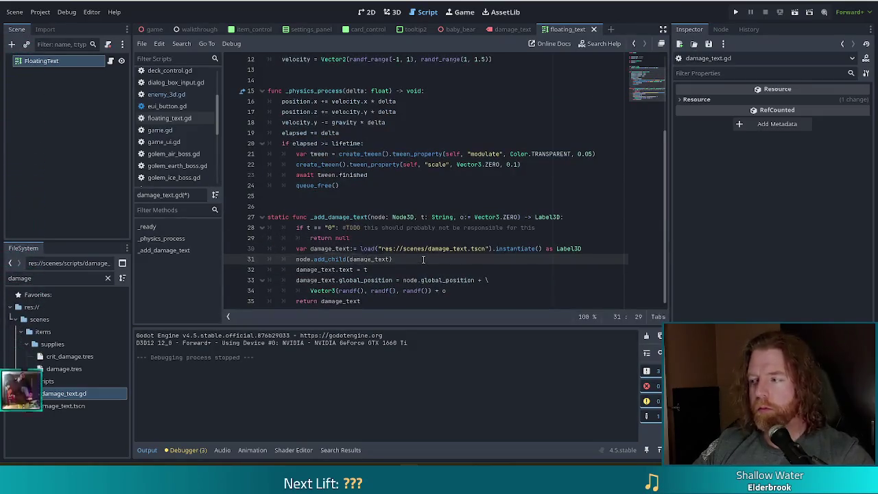
Step: Save damage_text.gd
key("ctrl+s")
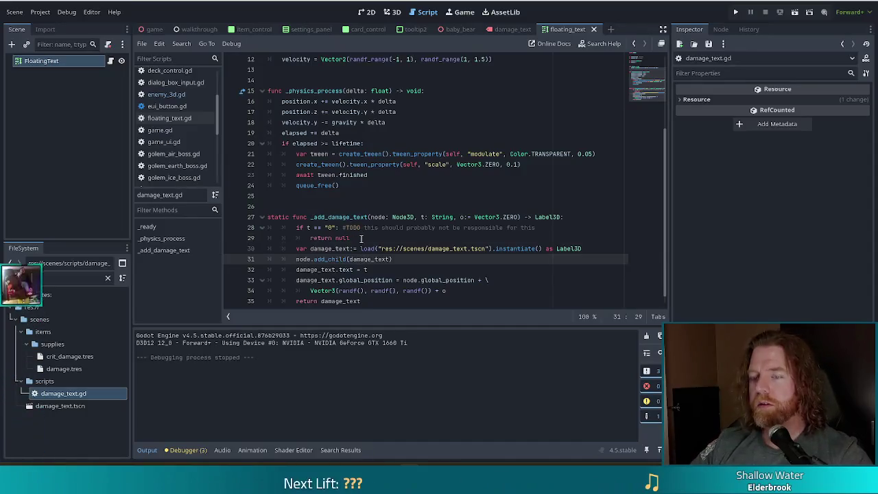
left_click(361, 238)
scroll(370, 241, "down", 1)
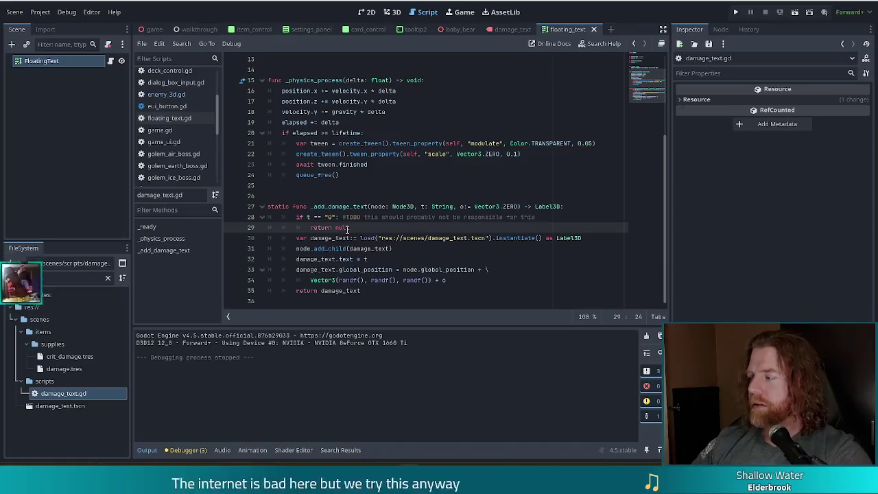
left_click(450, 238)
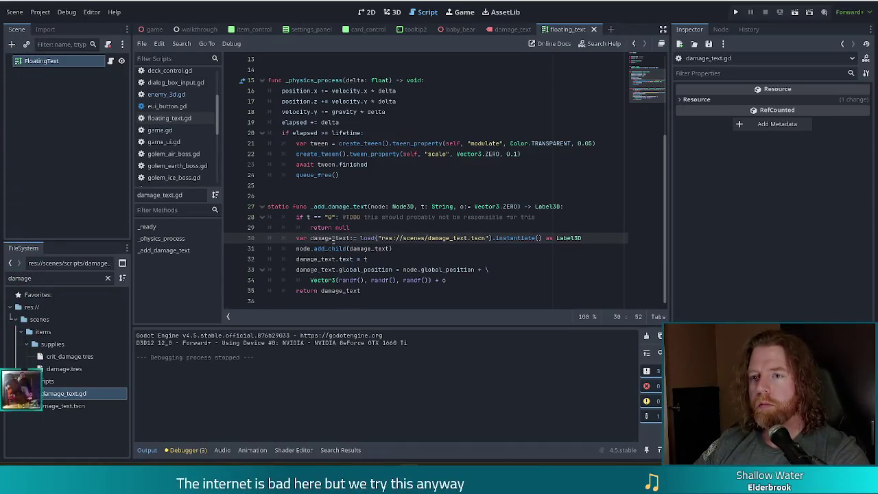
key("Up")
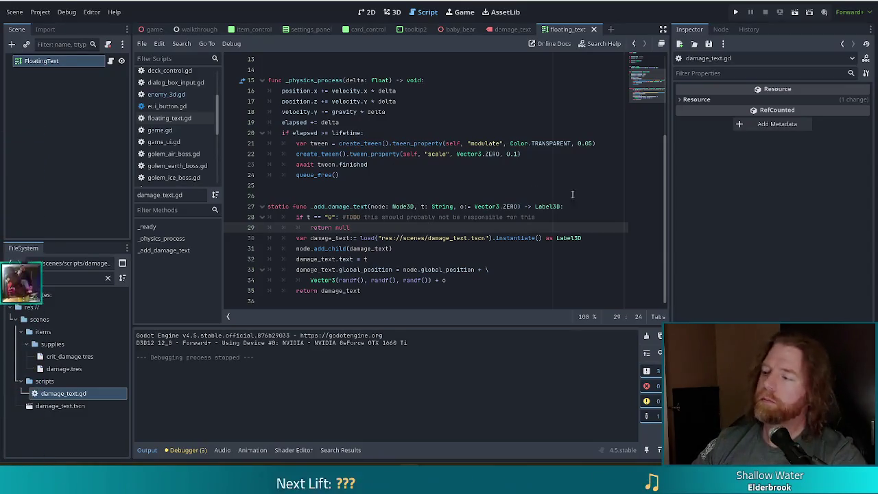
left_click(372, 269)
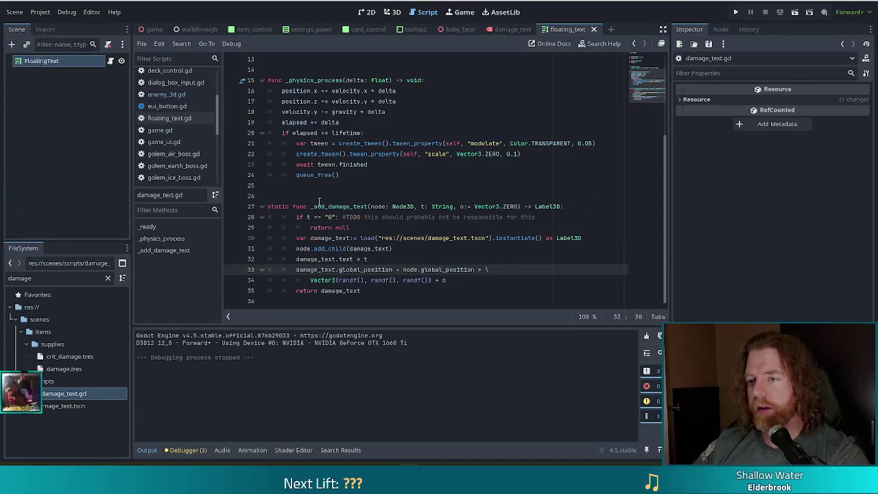
left_click(488, 206)
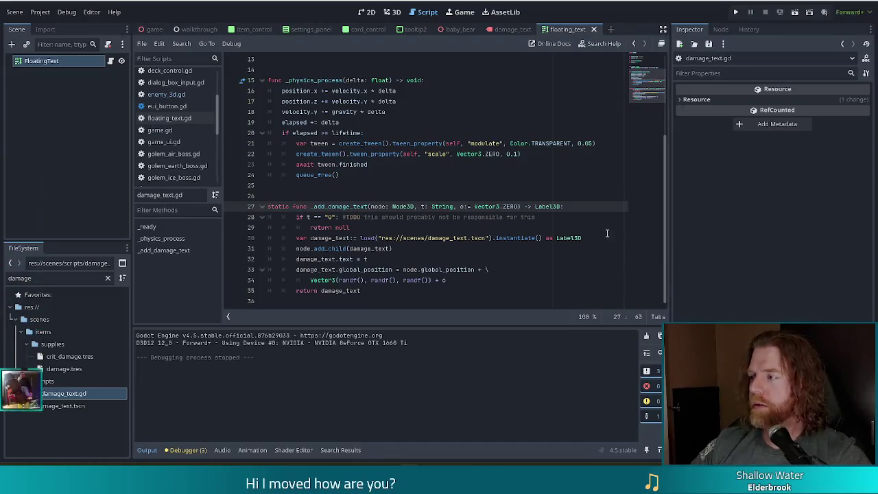
left_click(374, 289)
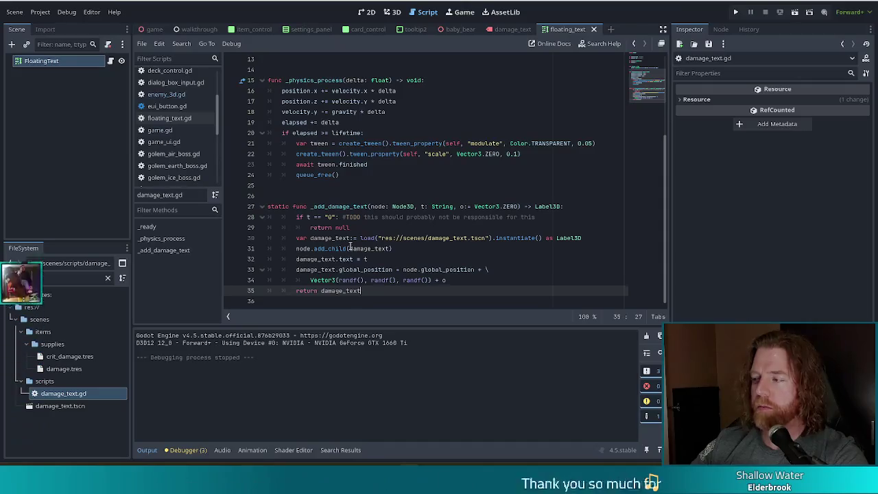
mouse_move(348, 250)
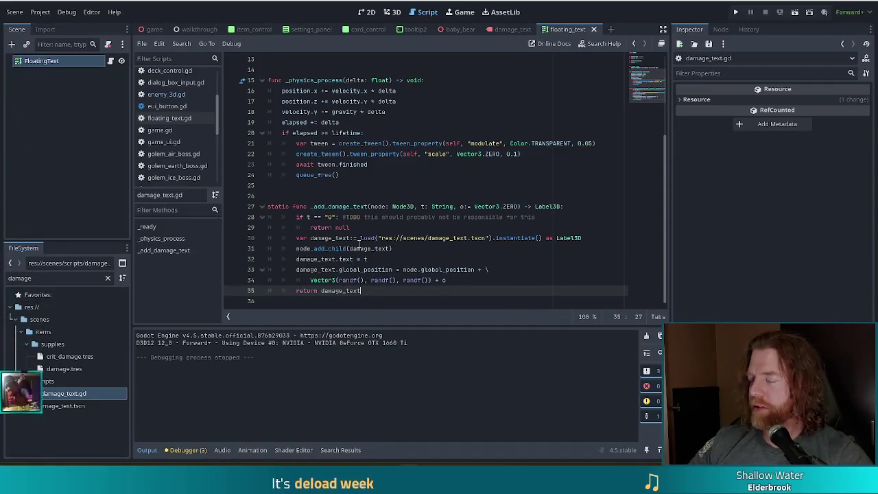
left_click(482, 217)
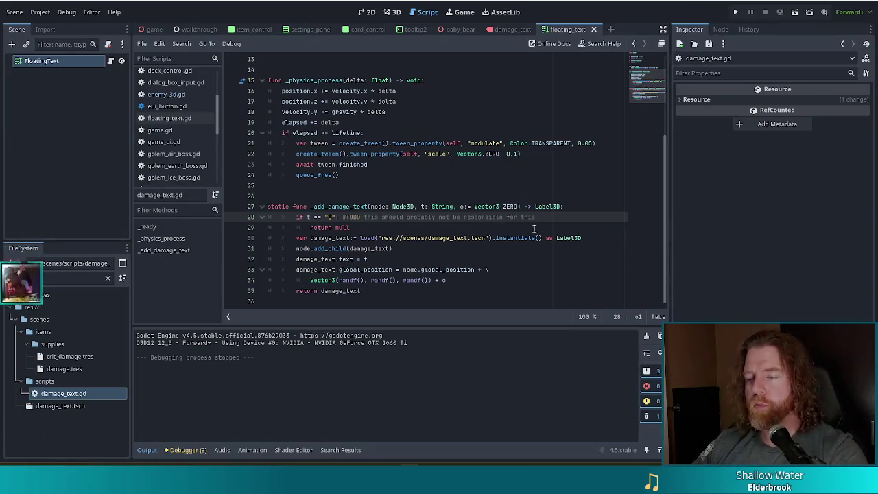
left_click(501, 238)
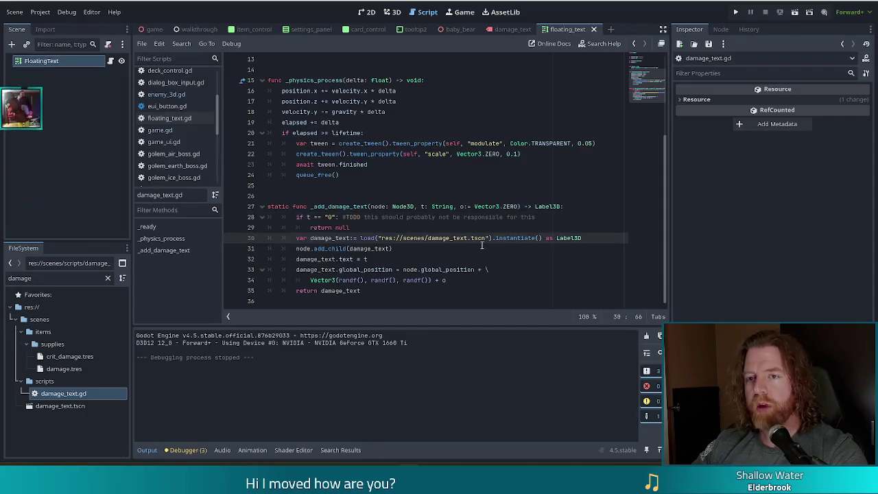
Step: Open enemy_3d.gd and select the old _add_damage_text function, lines 614–622
left_click(176, 95)
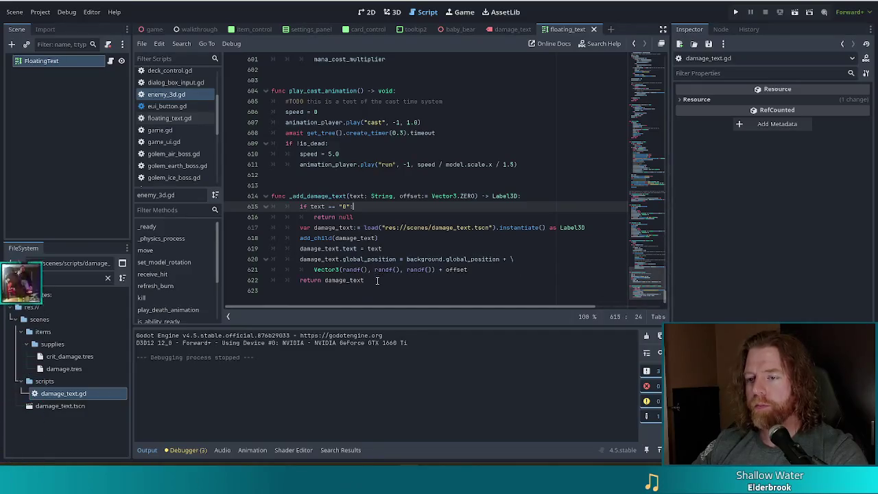
left_click_drag(377, 280, 387, 190)
right_click(387, 190)
key("Escape")
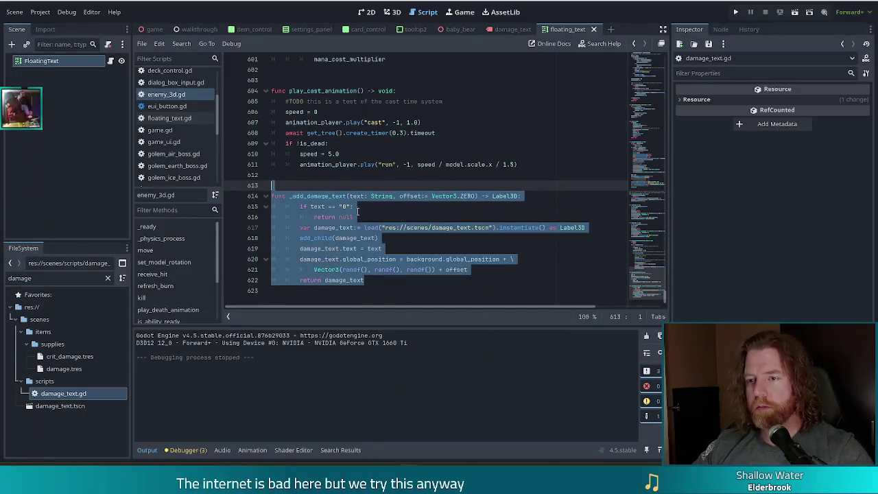
left_click(377, 274)
left_click_drag(329, 196, 328, 206)
left_click_drag(341, 238, 348, 281)
Step: Comment out the function with Ctrl+K, save, and go to the failing call on line 577
key("ctrl+k")
key("ctrl+s")
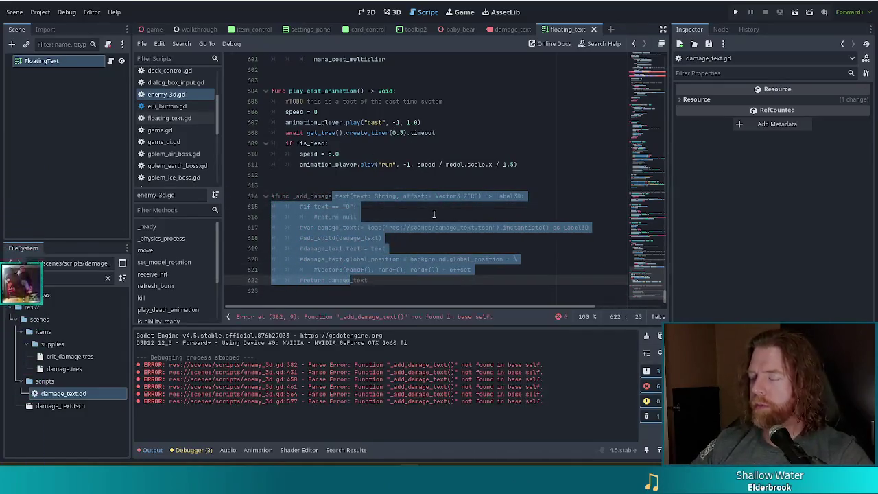
left_click(434, 217)
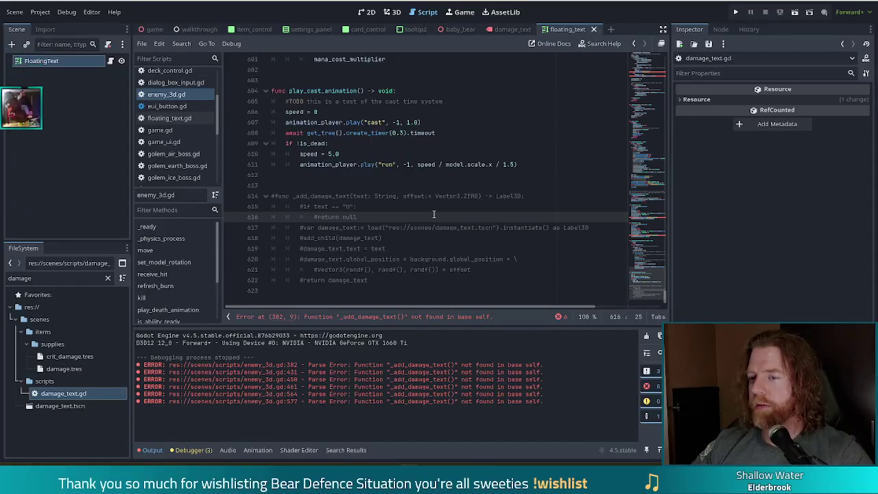
left_click(655, 240)
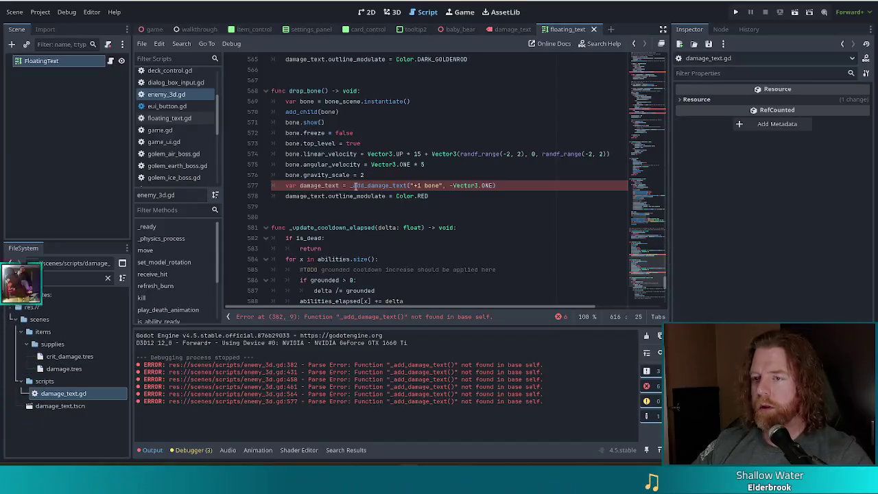
Step: Inspect the failing _add_damage_text call on line 577 and compare it with floating_text.gd
left_click(319, 186)
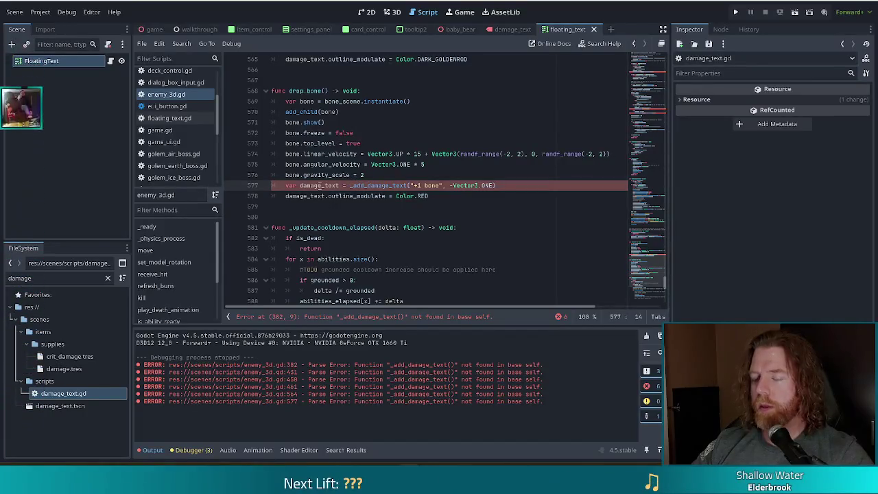
left_click(377, 186)
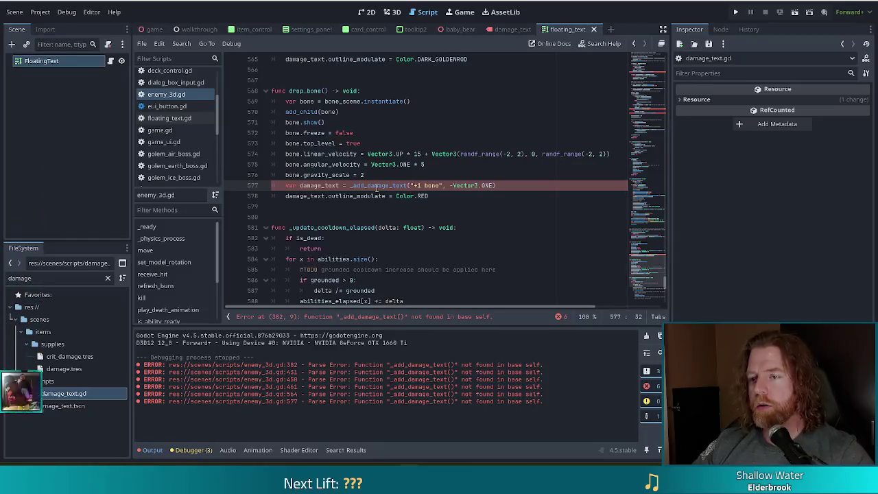
left_click(181, 120)
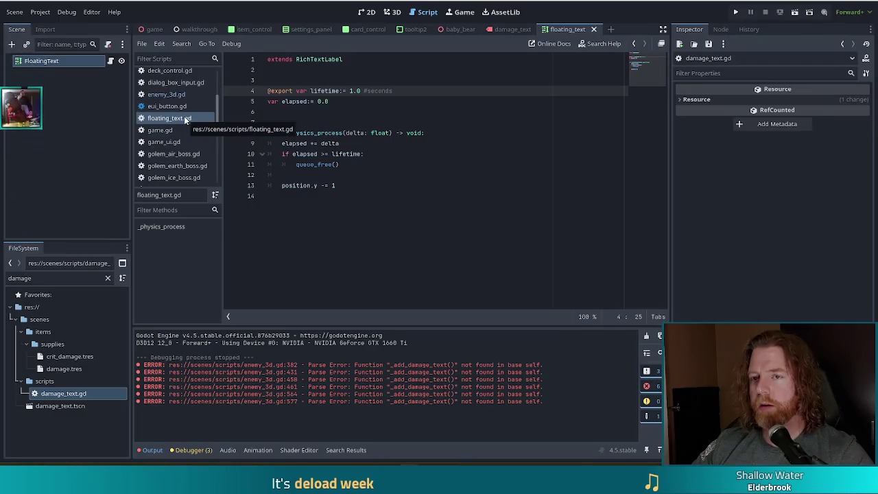
left_click(356, 142)
left_click(182, 95)
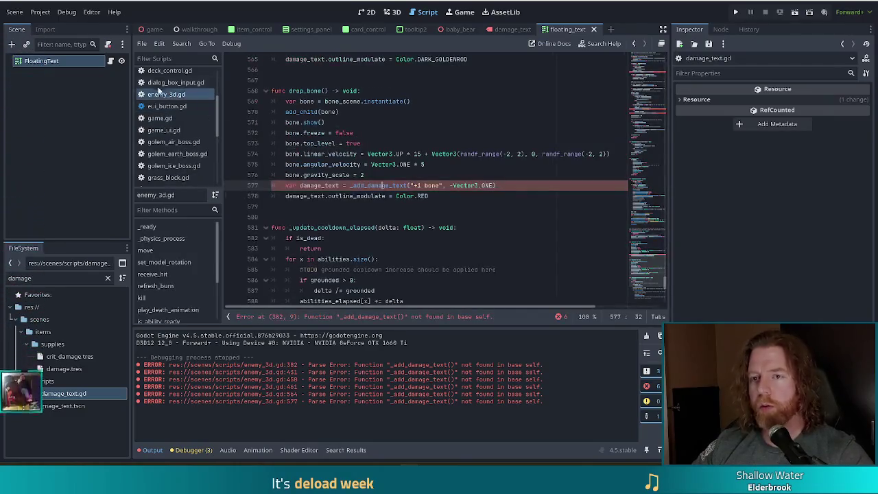
Step: Jump to the damage_text.gd definition and remove the leading underscore from _add_damage_text
scroll(184, 110, "up", 3)
left_click(170, 119)
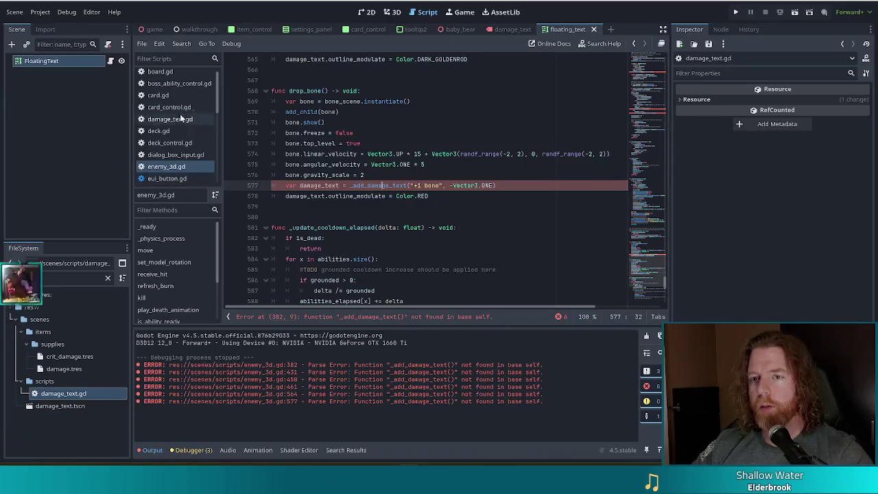
left_click(513, 217)
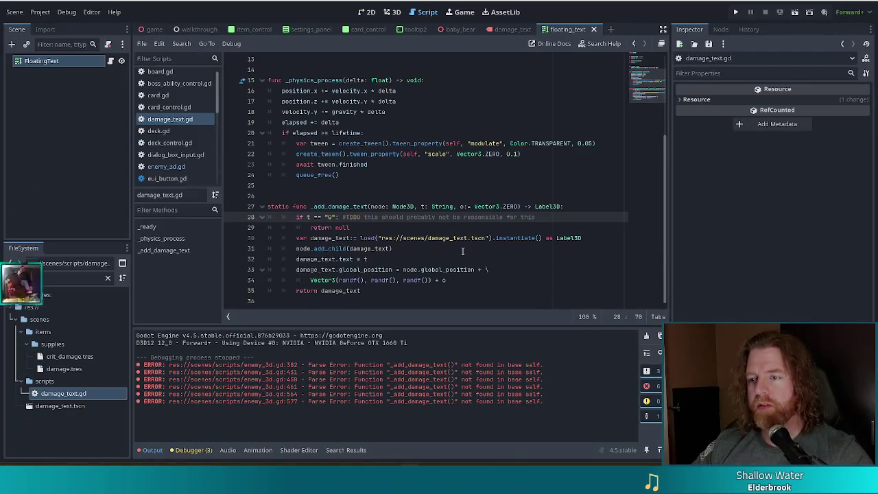
key("F5")
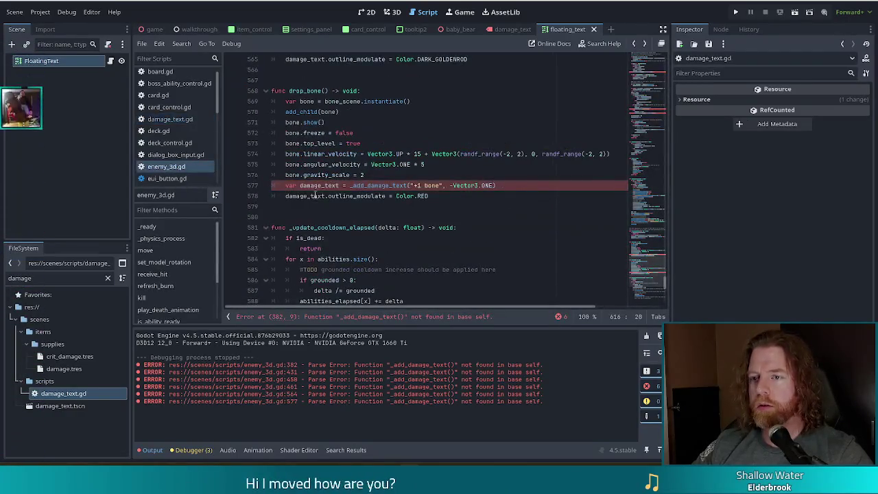
left_click(398, 186)
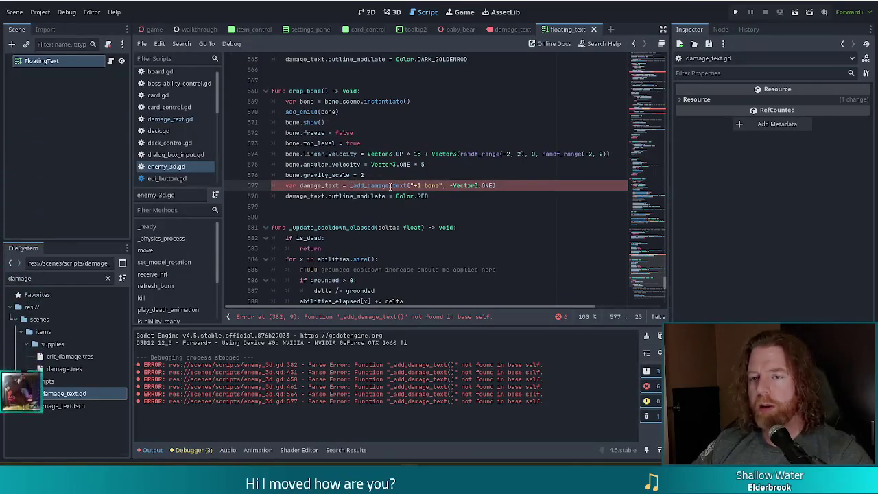
left_click(170, 119)
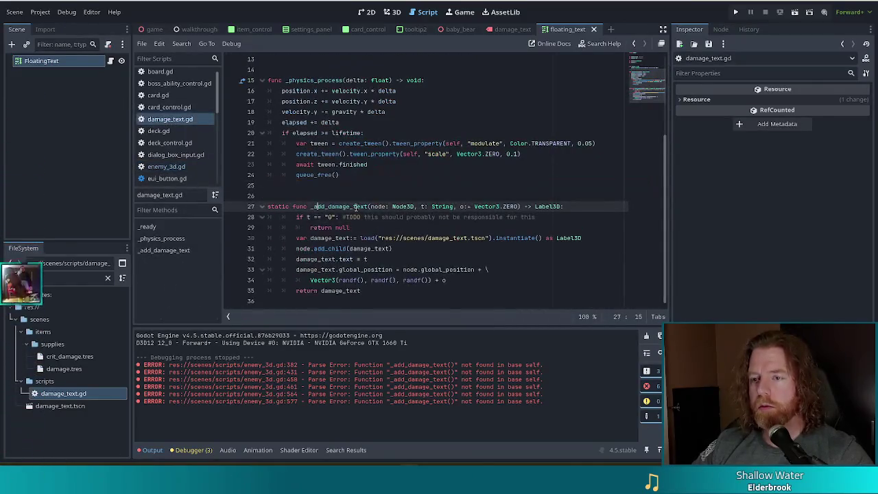
key("Left")
key("BackSpace")
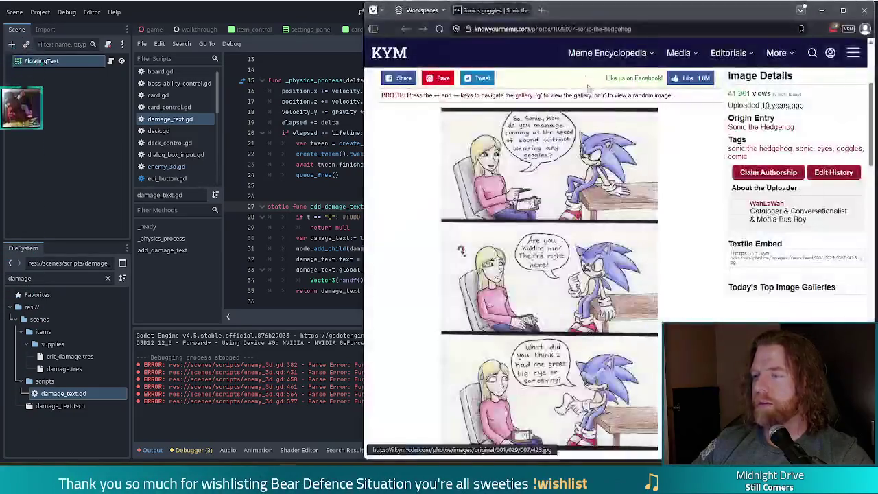
Step: Move the meme page left, scroll through the Sonic goggles comic, and close the browser
left_click_drag(679, 12, 460, 12)
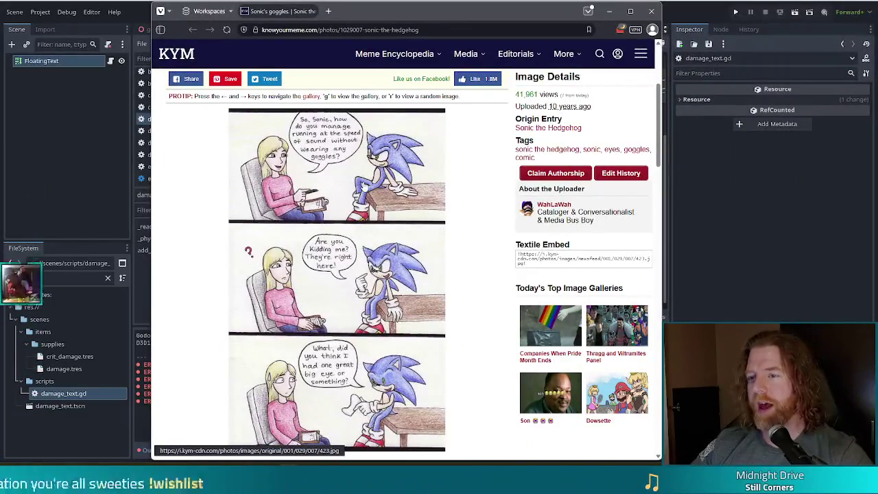
scroll(392, 247, "down", 3)
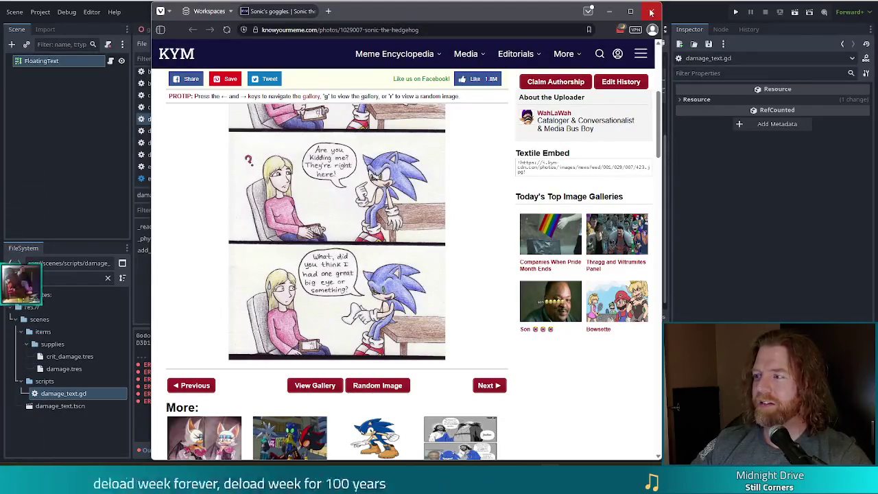
left_click(609, 11)
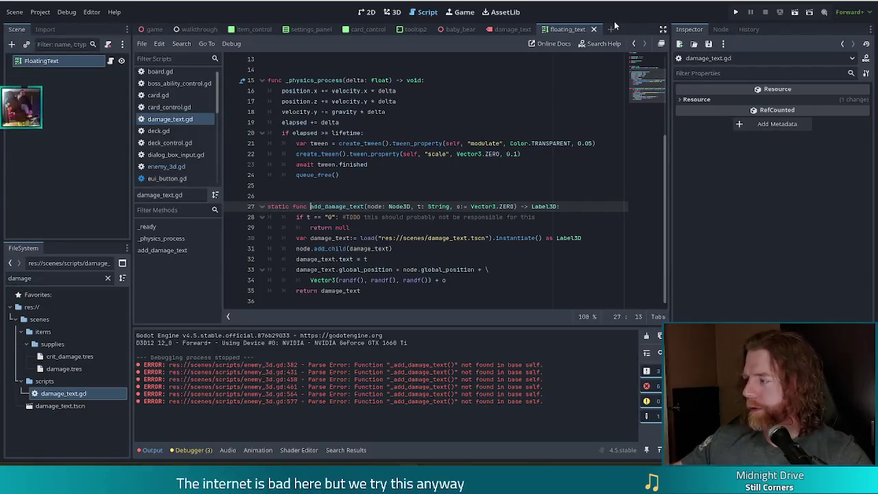
Step: Un-indent lines 28–34 of add_damage_text, save damage_text.gd, and return to enemy_3d.gd
key("Down")
key("Down")
key("End")
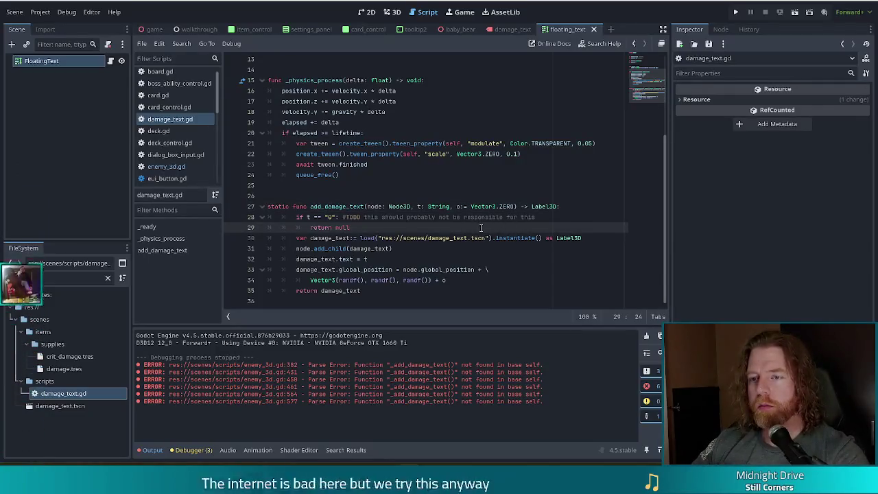
left_click_drag(342, 217, 346, 290)
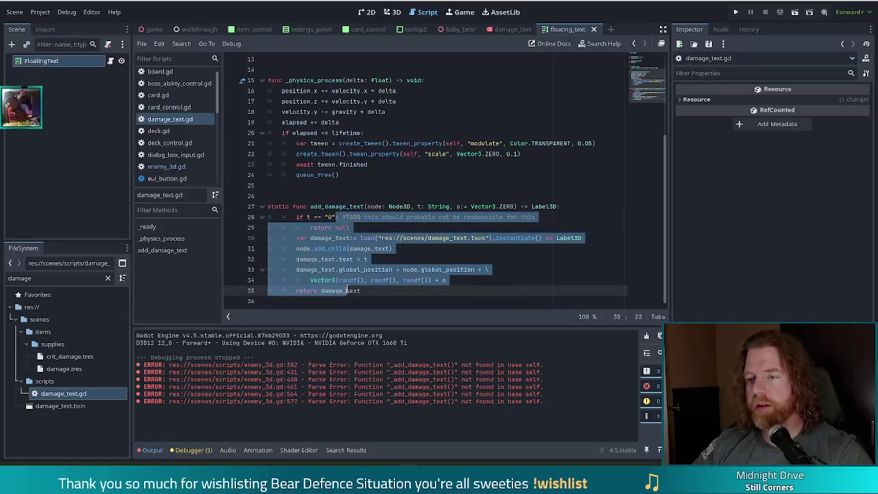
key("shift+Tab")
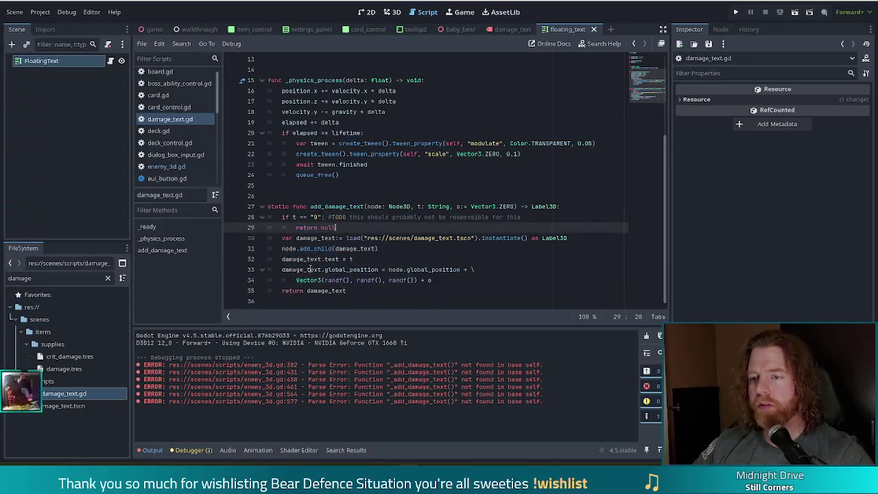
key("ctrl+s")
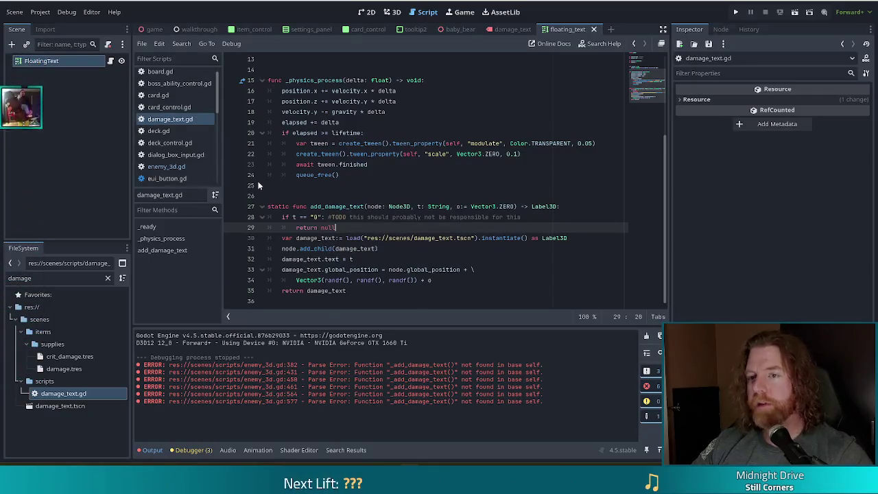
left_click(170, 168)
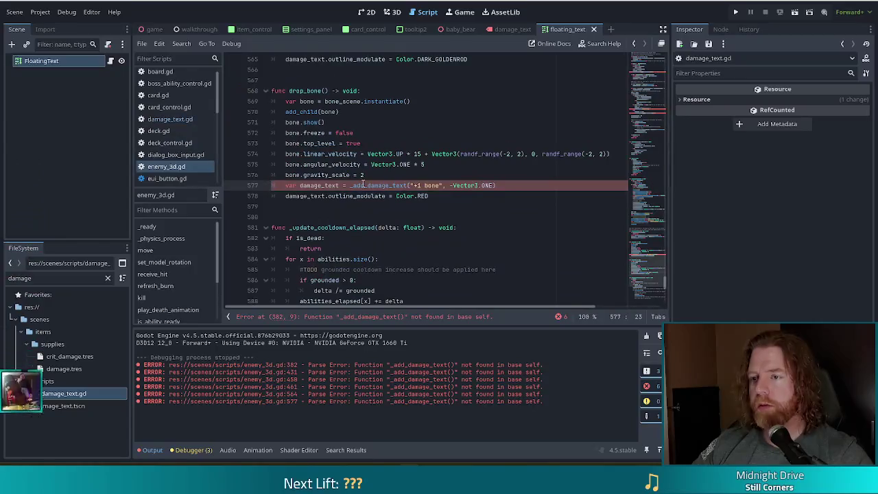
Step: Rewrite line 577 to call DamageText.add_damage_text with background as the first argument
key("BackSpace")
type("DamageText.")
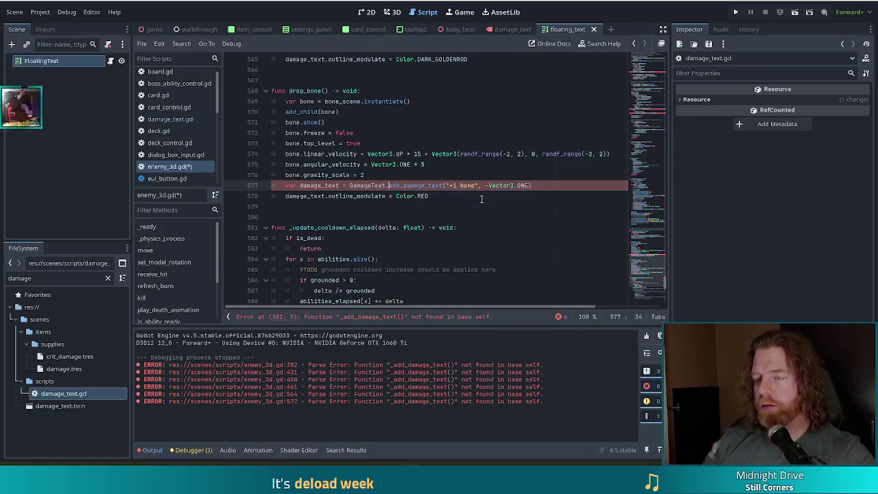
left_click(416, 147)
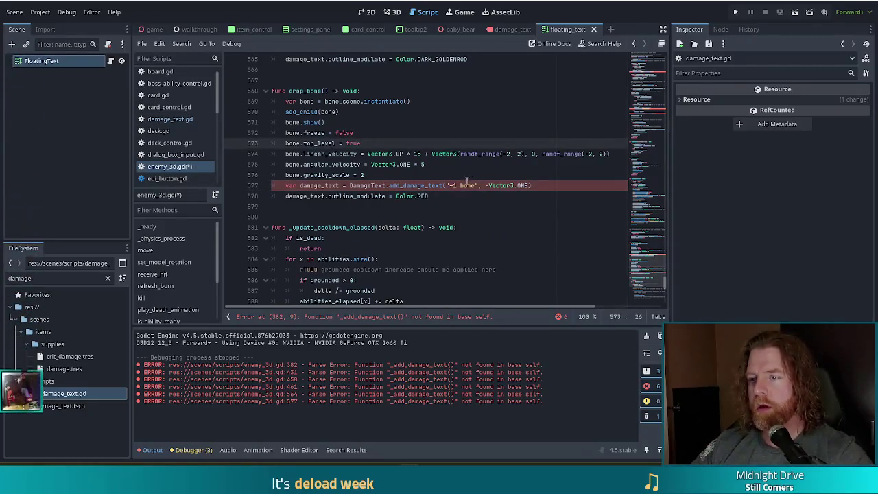
left_click(447, 185)
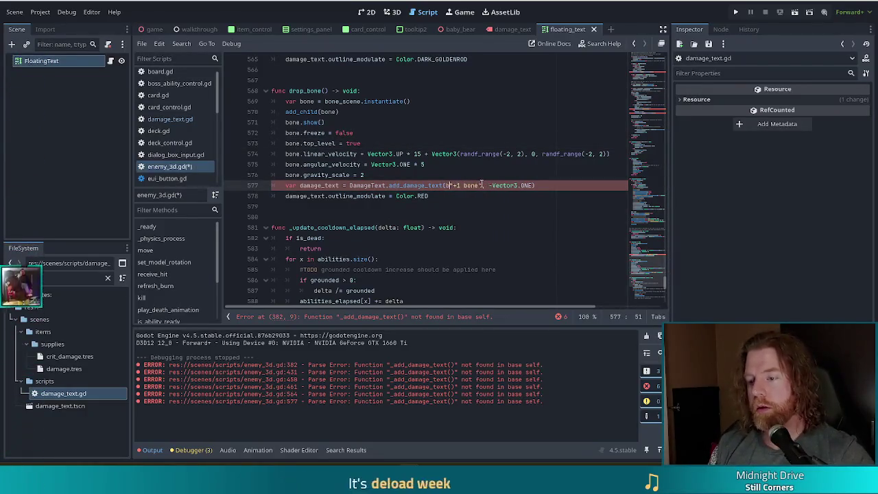
type("background,")
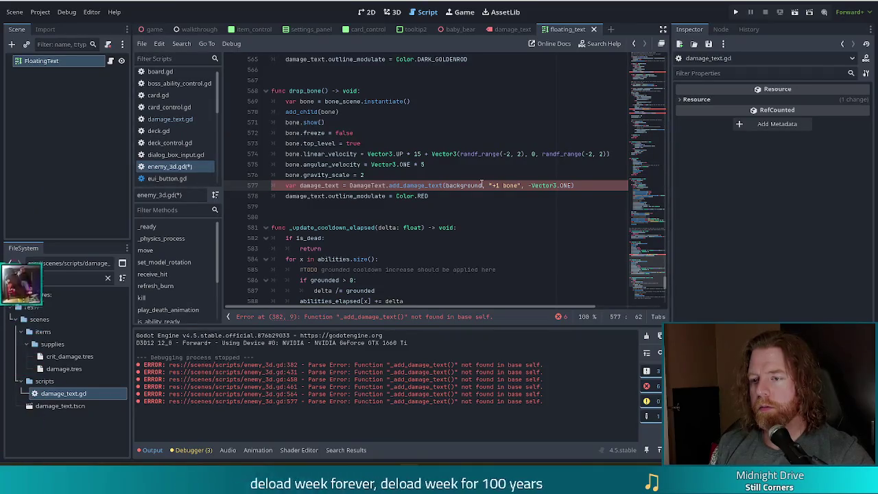
Step: Check the line-382 error, return to line 577, and expand the full error list
scroll(480, 226, "up", 2)
scroll(480, 226, "down", 4)
scroll(482, 226, "up", 2)
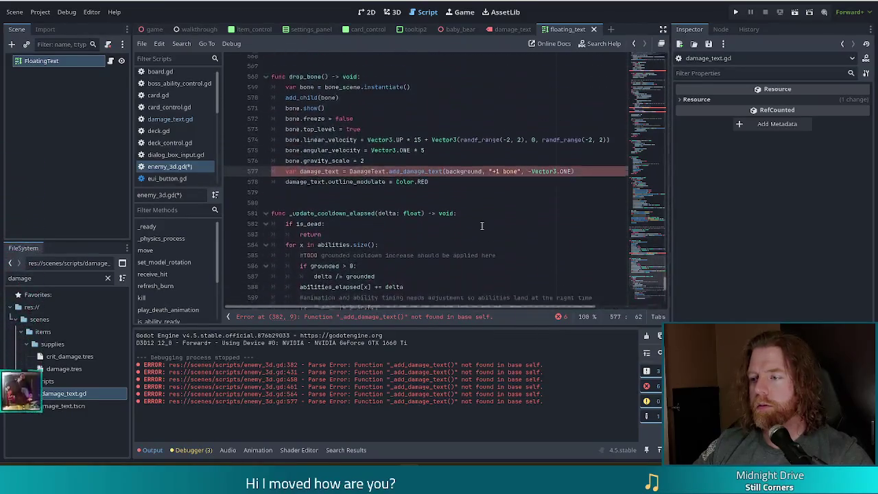
left_click(363, 317)
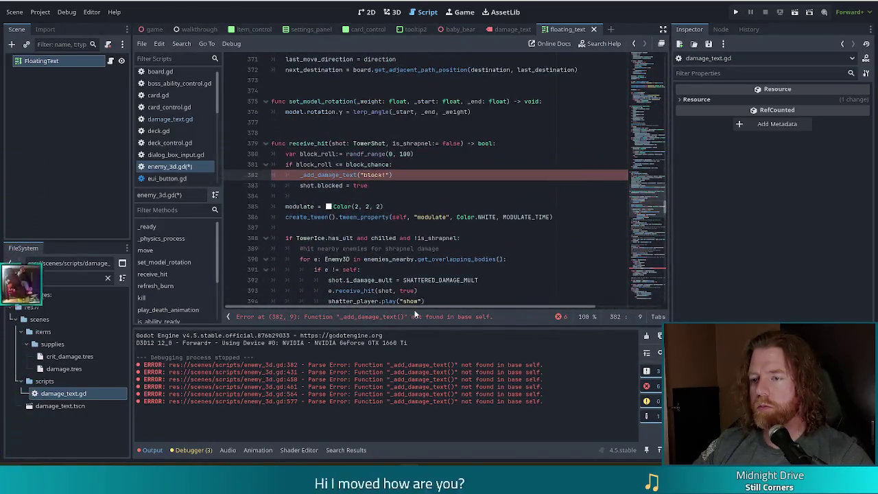
key("alt+Left")
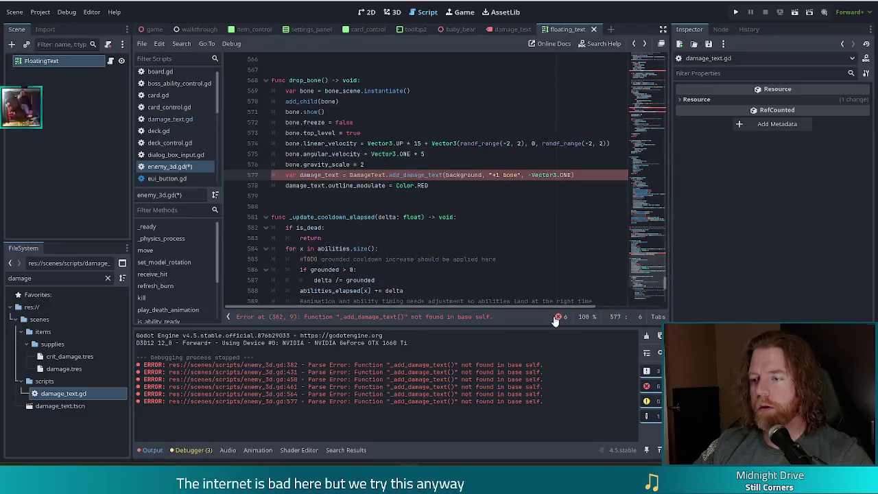
left_click(558, 317)
scroll(359, 316, "down", 1)
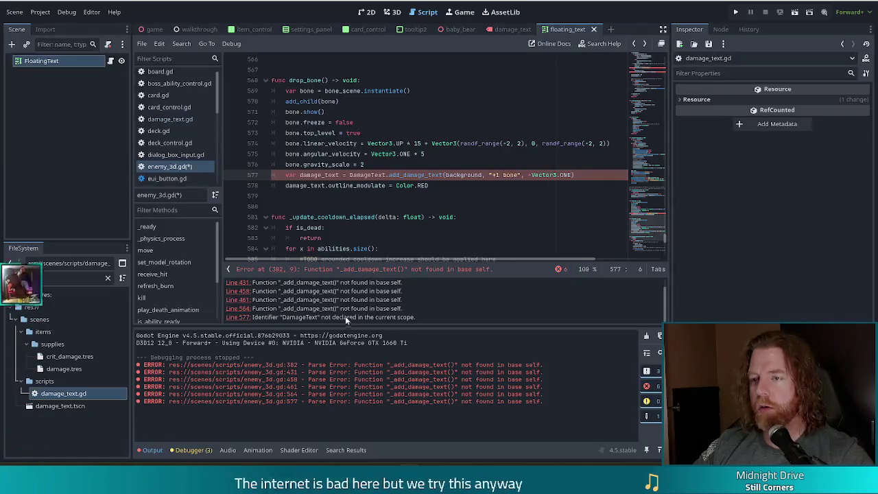
Step: Add 'class_name DamageText' below extends Label3D in damage_text.gd, save, and return to enemy_3d.gd
left_click(172, 120)
scroll(340, 142, "up", 4)
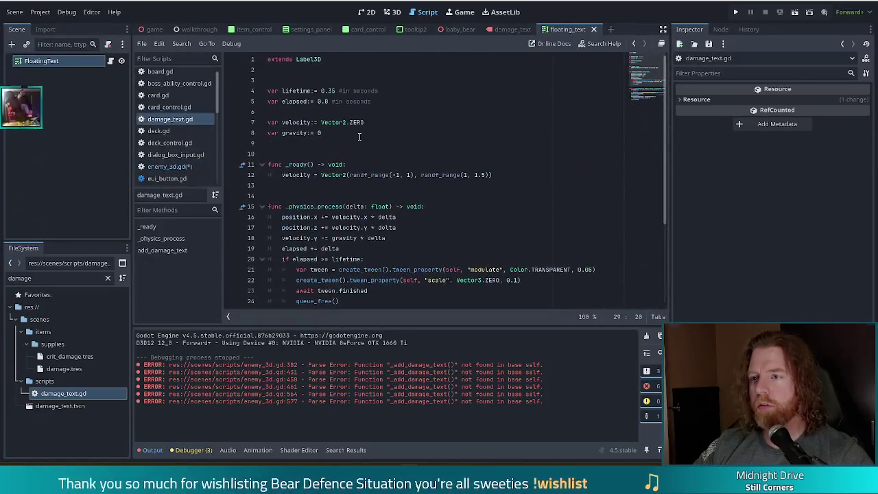
left_click(300, 72)
type("class")
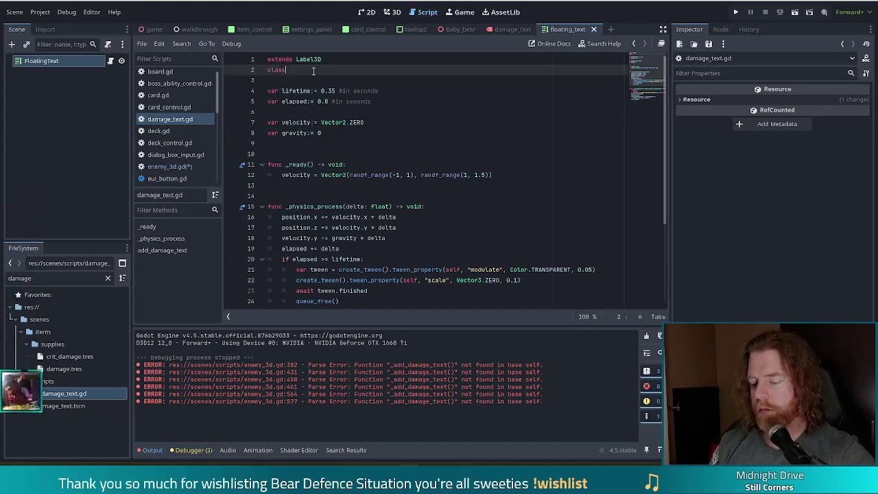
type("_name Damag")
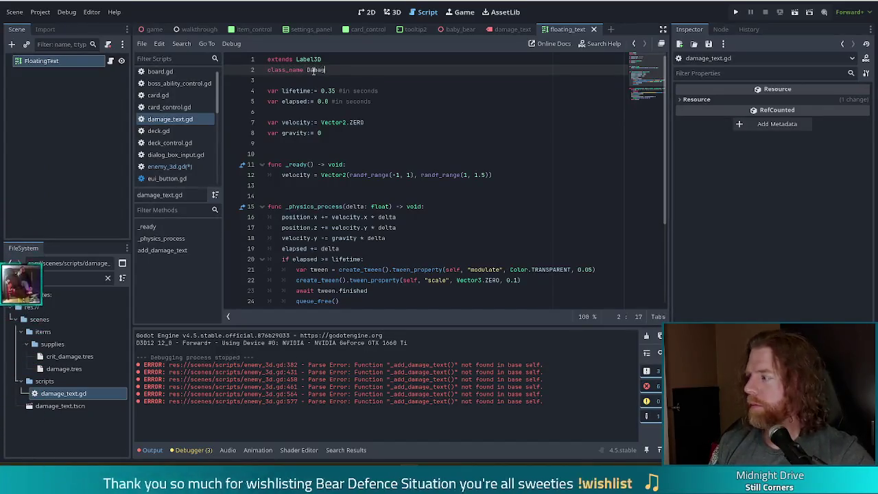
type("eText")
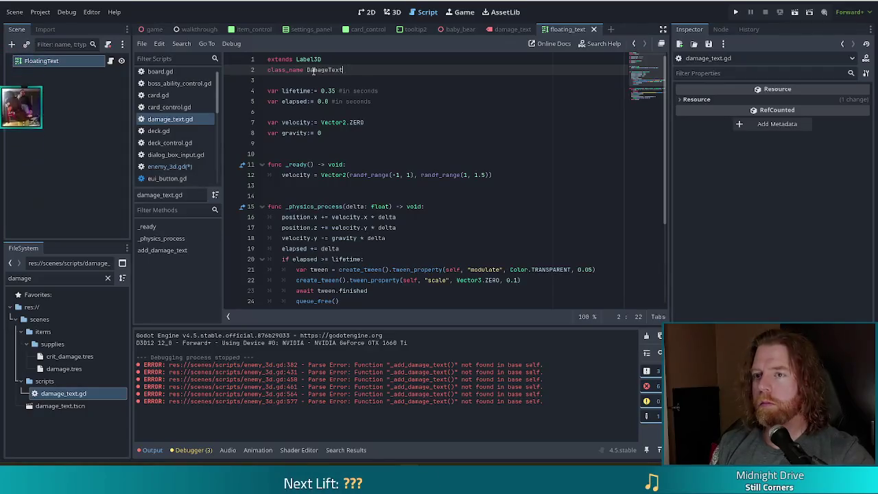
key("ctrl+s")
left_click(147, 168)
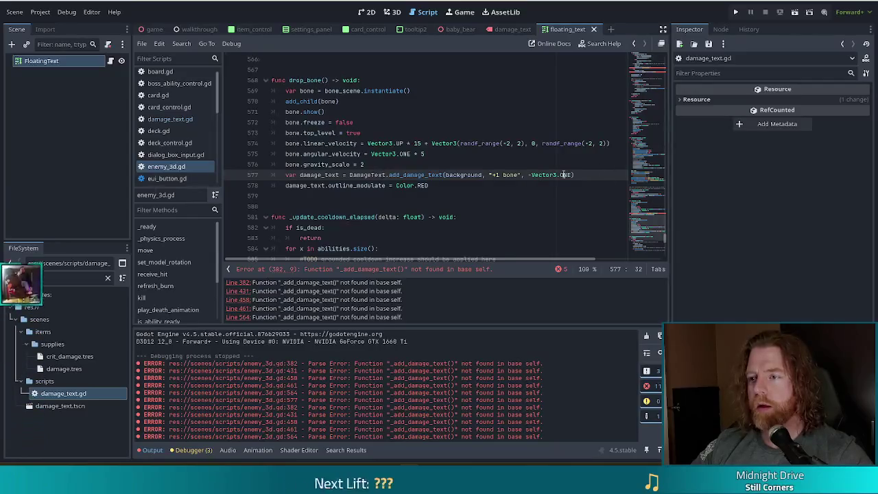
key("ctrl+s")
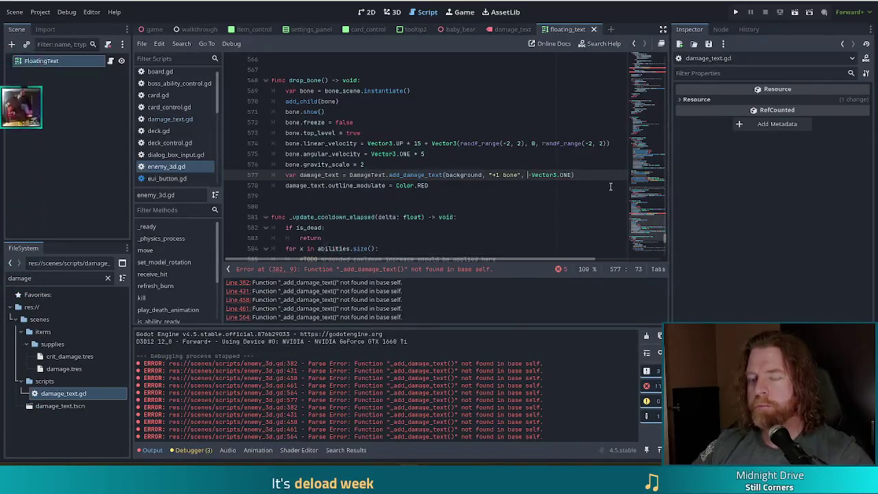
left_click(434, 186)
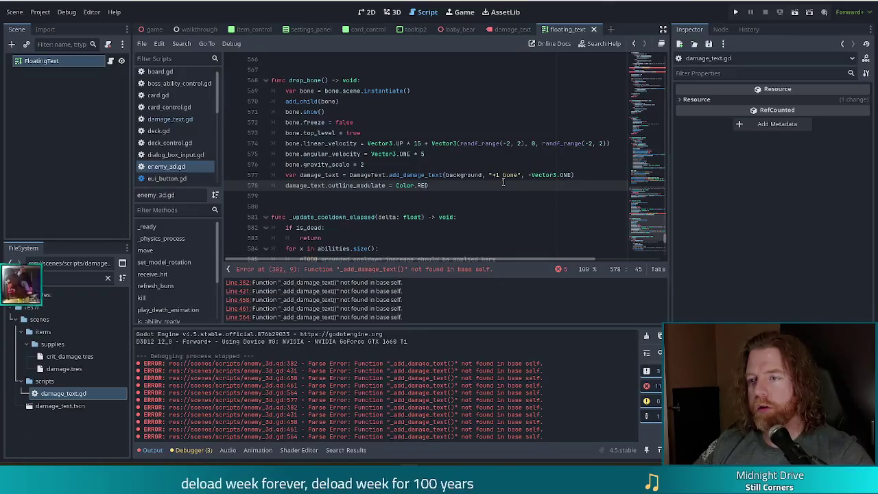
Step: Append a 'TODO just make this a parameter' comment to line 578 and save enemy_3d.gd
type(" #TODO")
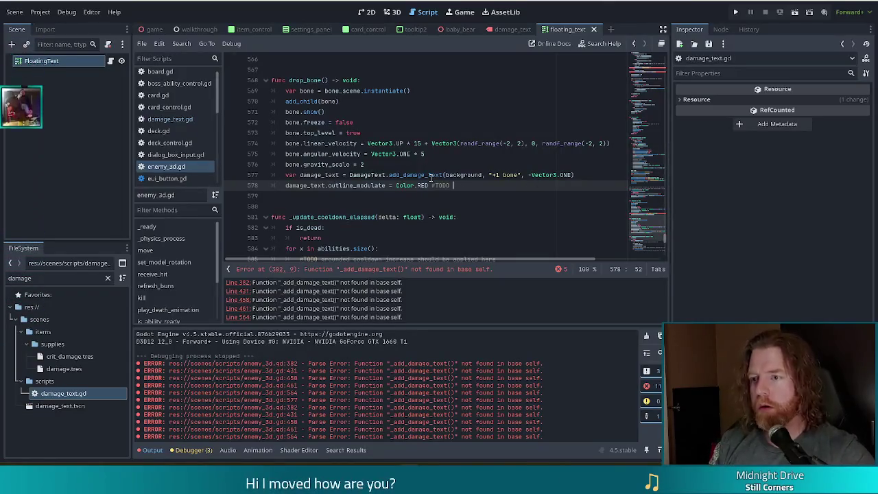
type("just")
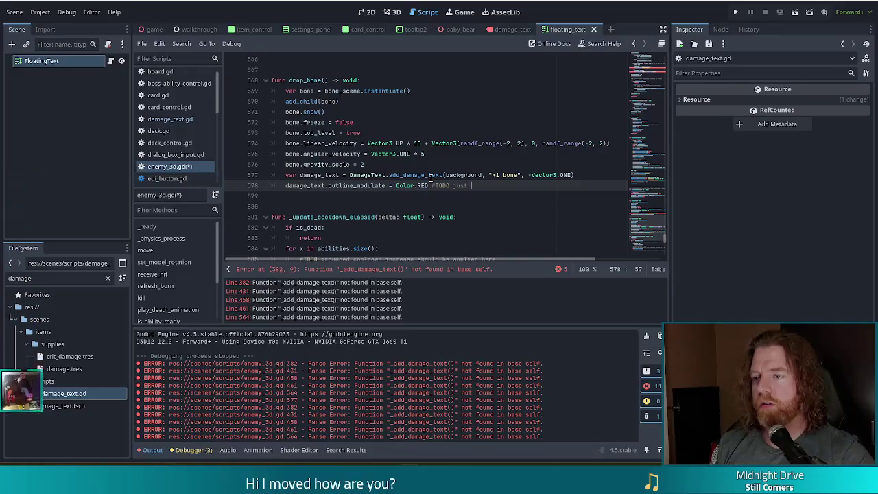
type("parameter")
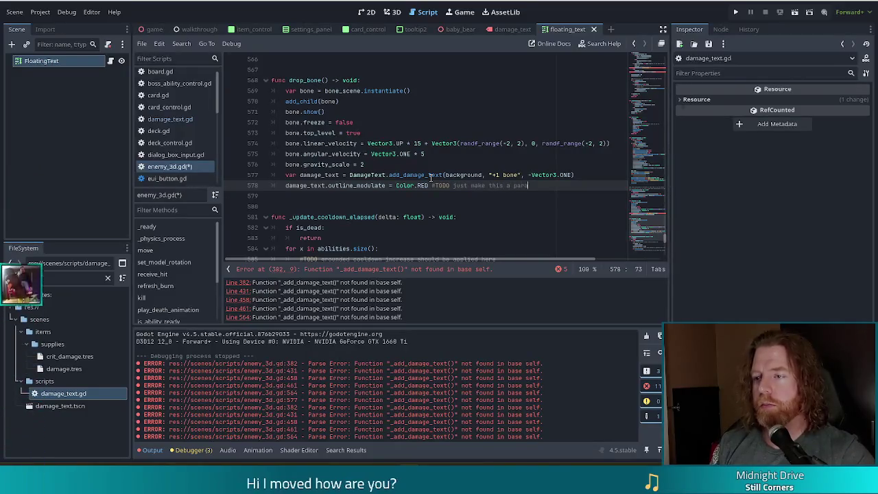
key("ctrl+s")
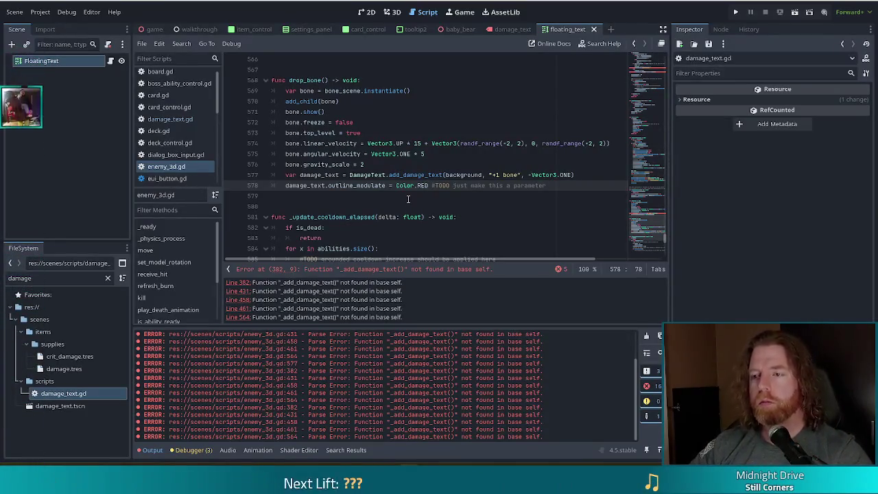
left_click(357, 186, "ctrl")
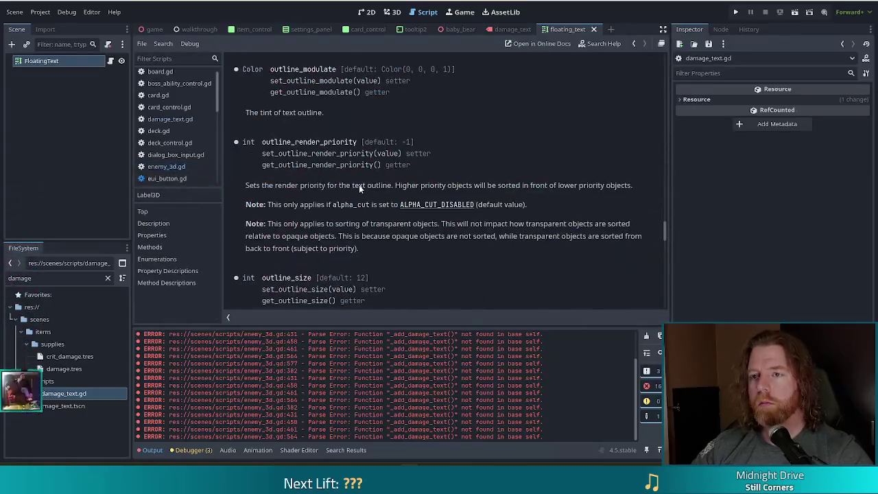
key("alt+Left")
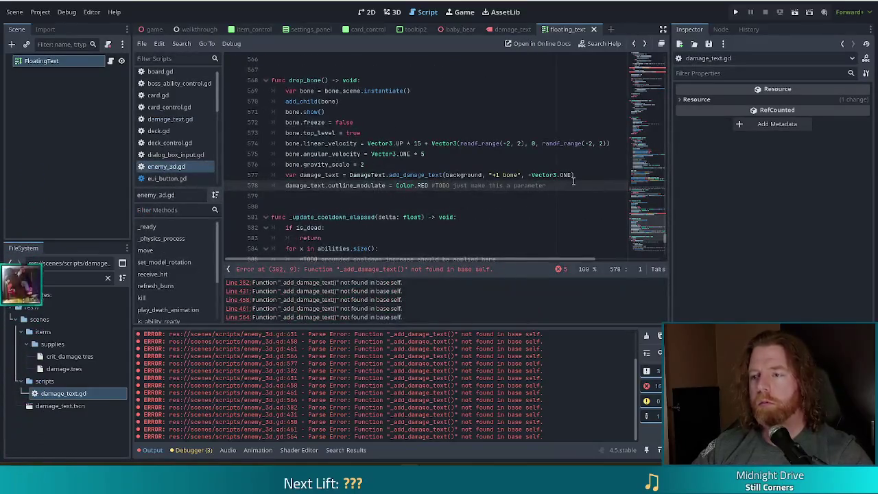
left_click(570, 186)
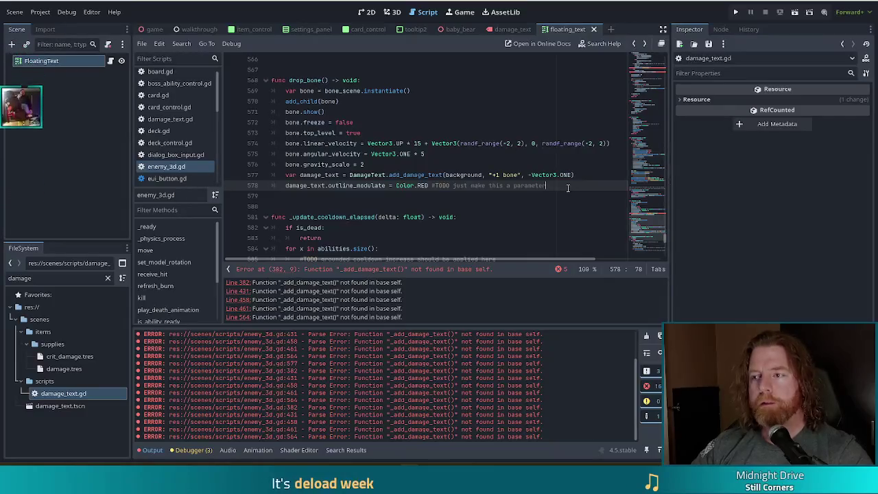
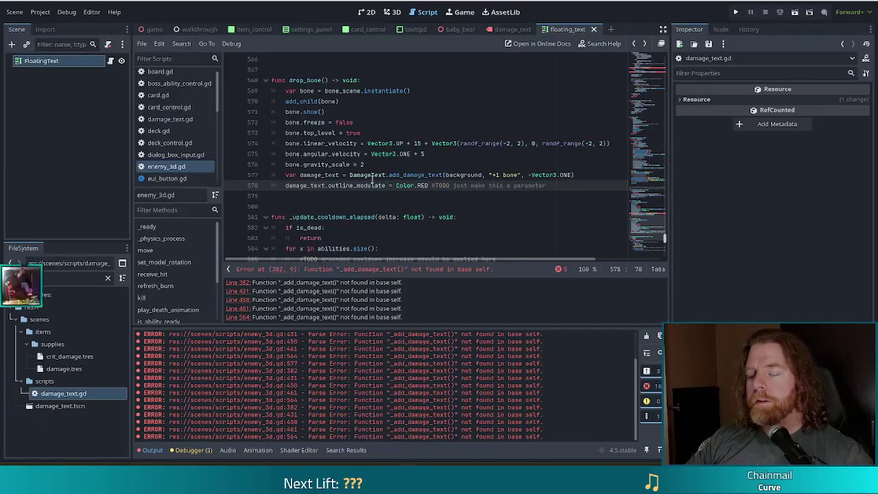
Step: Add Color.RED as a fourth argument to the bone's add_damage_text call on line 577
mouse_move(373, 178)
left_click(328, 175)
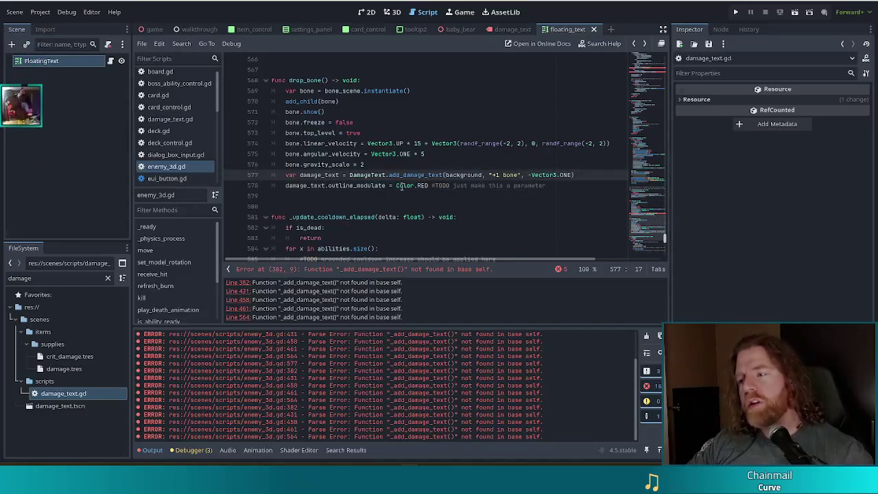
mouse_move(417, 186)
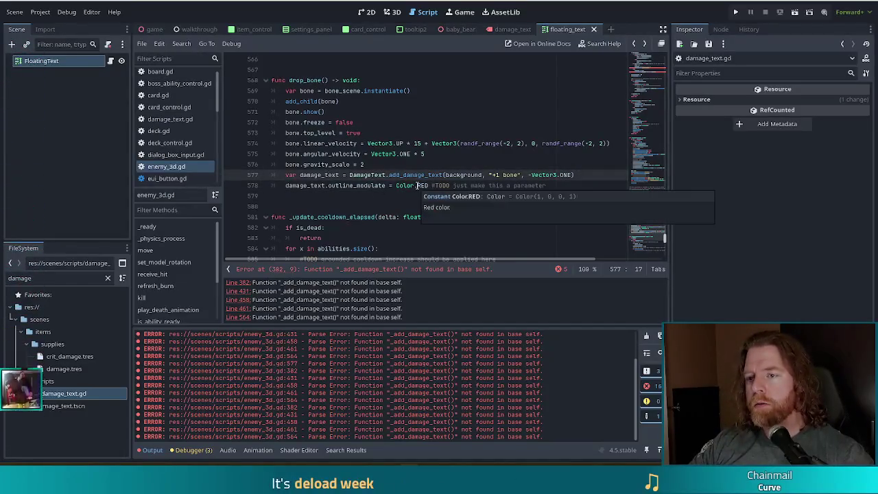
left_click(582, 175)
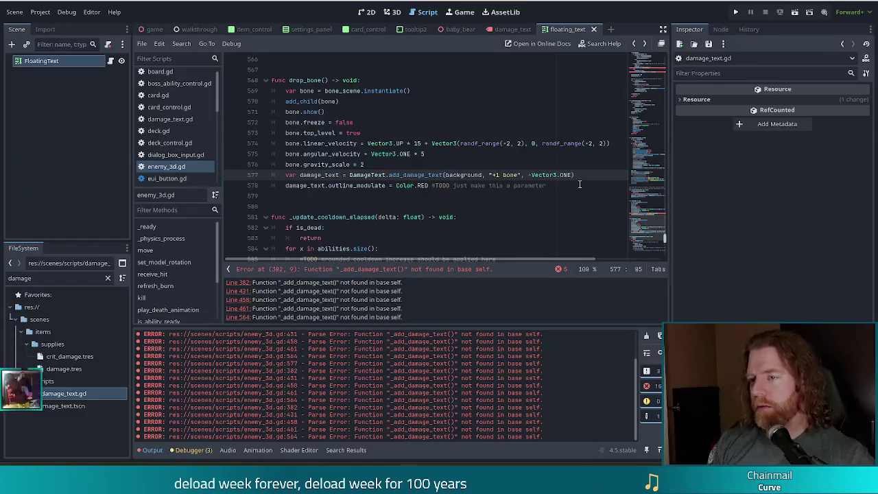
type(", CO")
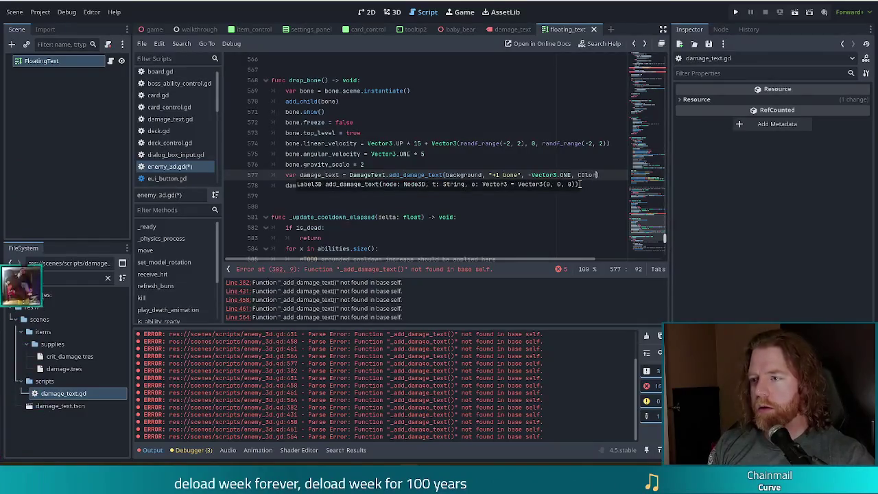
type("l")
type("RED")
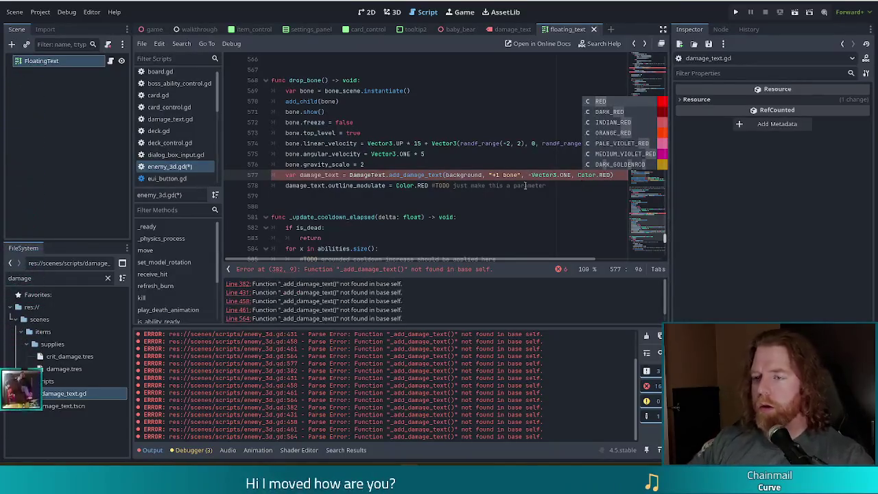
Step: Remove the outline-colour line 578 and jump to the add_damage_text definition
left_click_drag(541, 187, 621, 175)
left_click(433, 180)
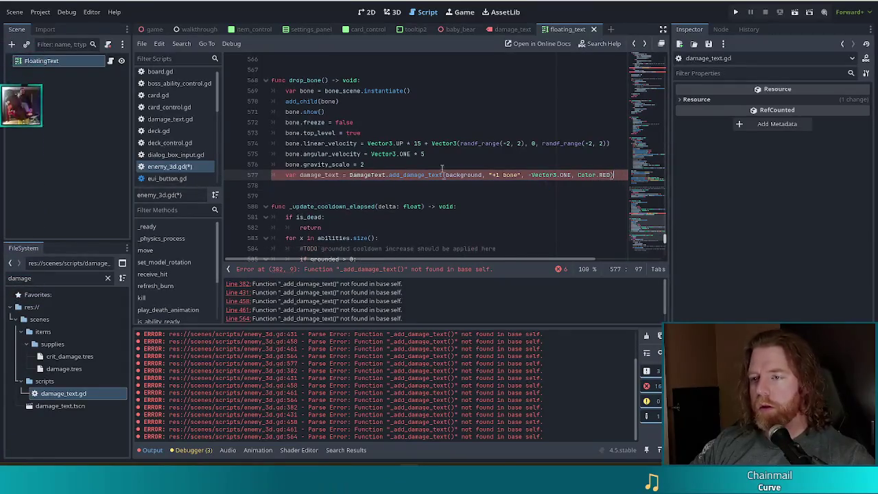
left_click(421, 175, "ctrl")
Step: Append ', c: Color' to add_damage_text's parameter list on line 28
left_click(510, 205)
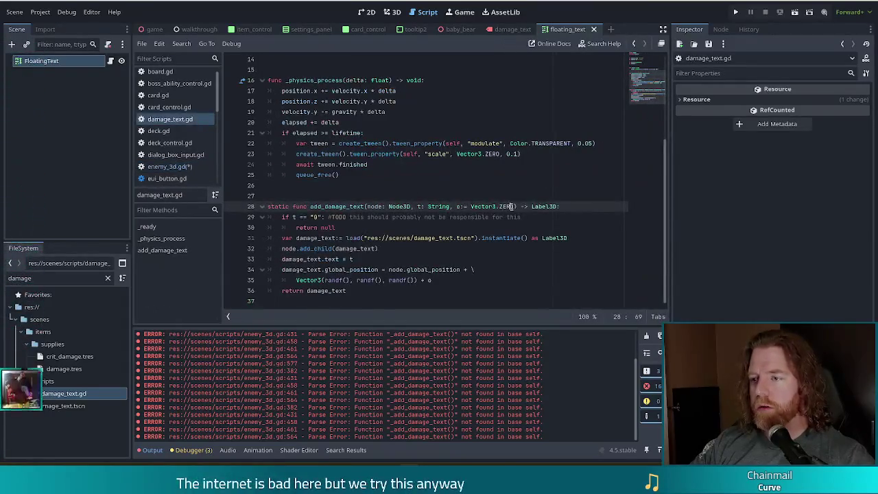
type(", c: Co")
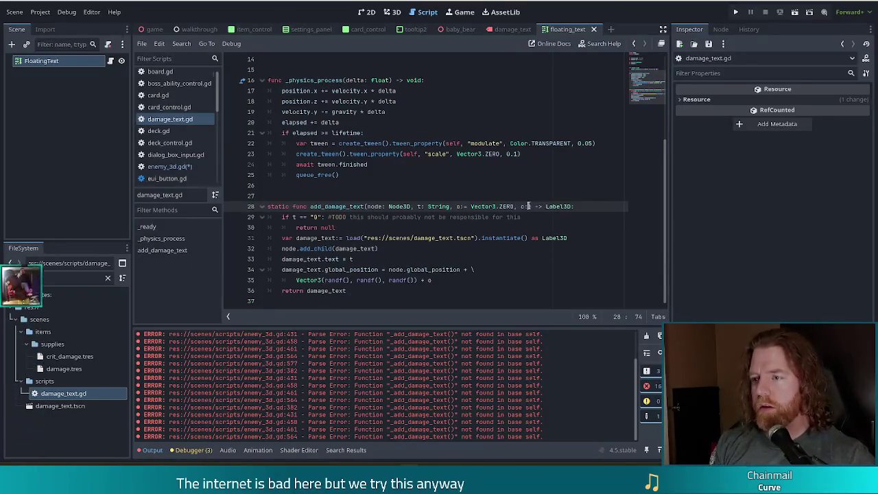
type("lor")
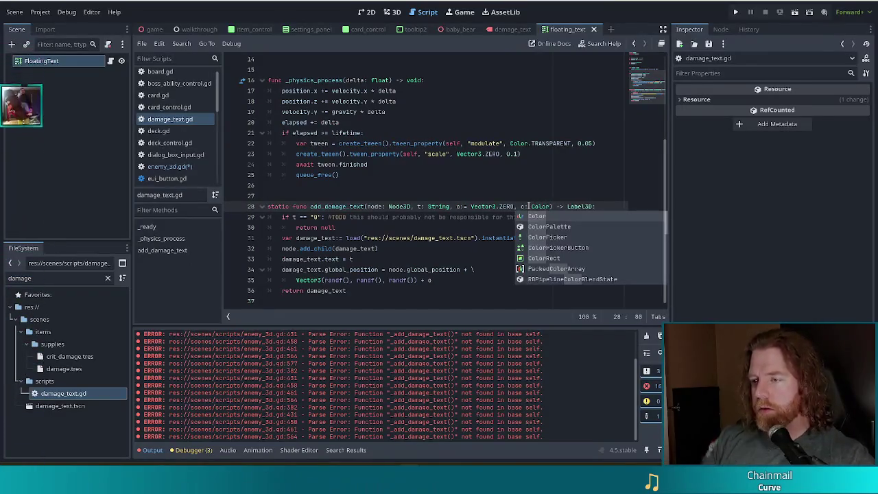
left_click(432, 186)
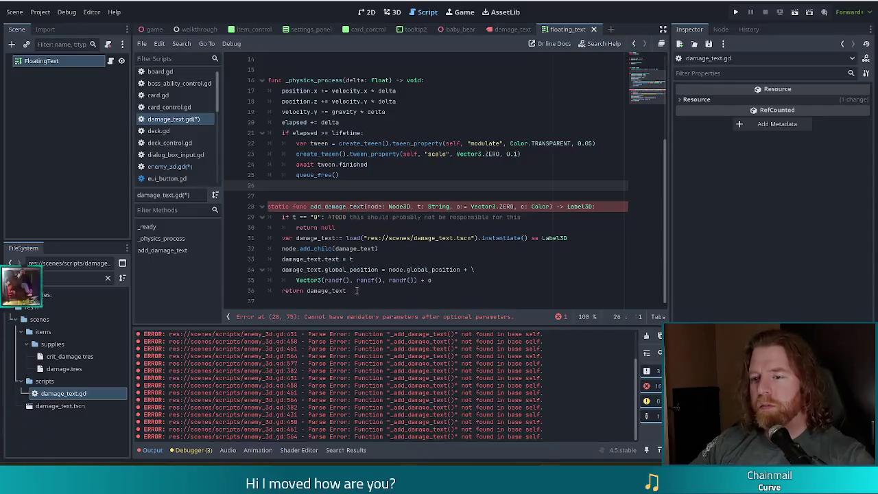
Step: Insert 'damage_text.outline_modulate = c' before 'return damage_text' and save the scripts
left_click(448, 290)
left_click(447, 278)
key("Return")
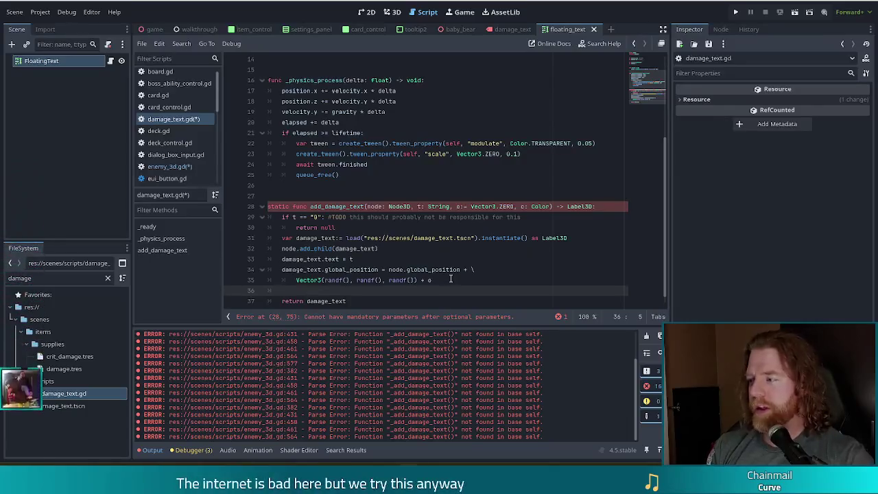
type("damage_text.")
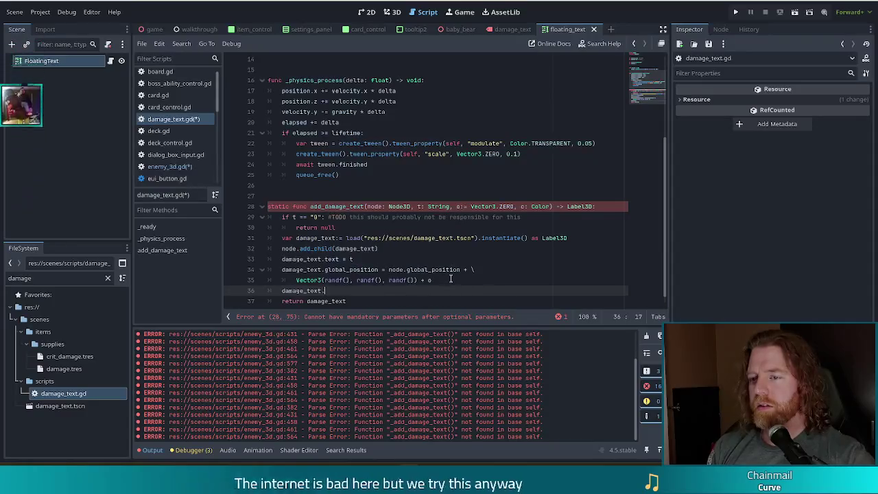
type("outline")
key("Return")
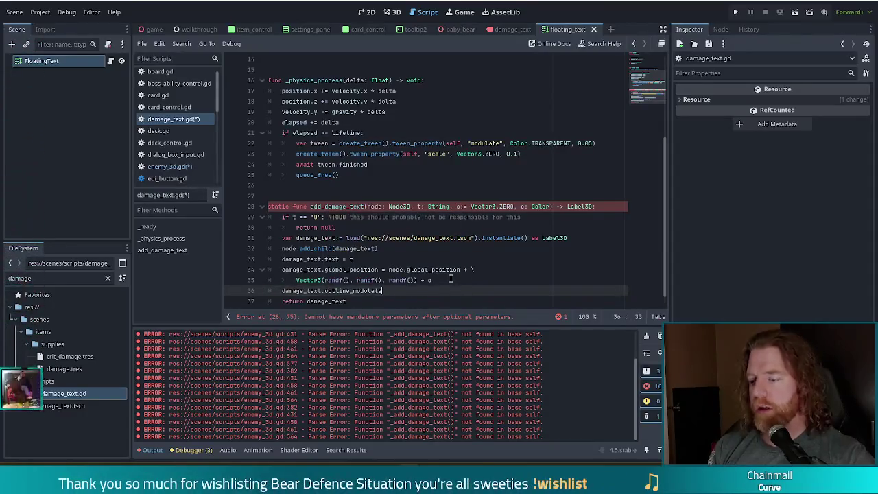
type(" = c")
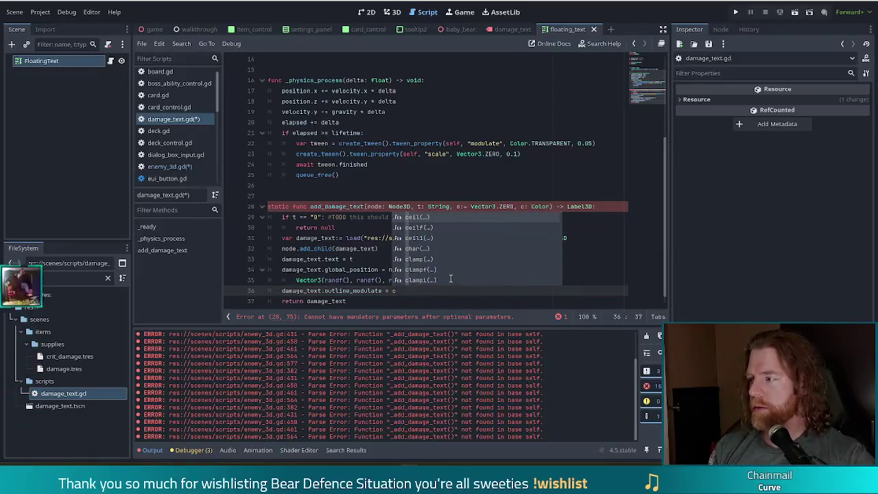
key("Escape")
key("ctrl+s")
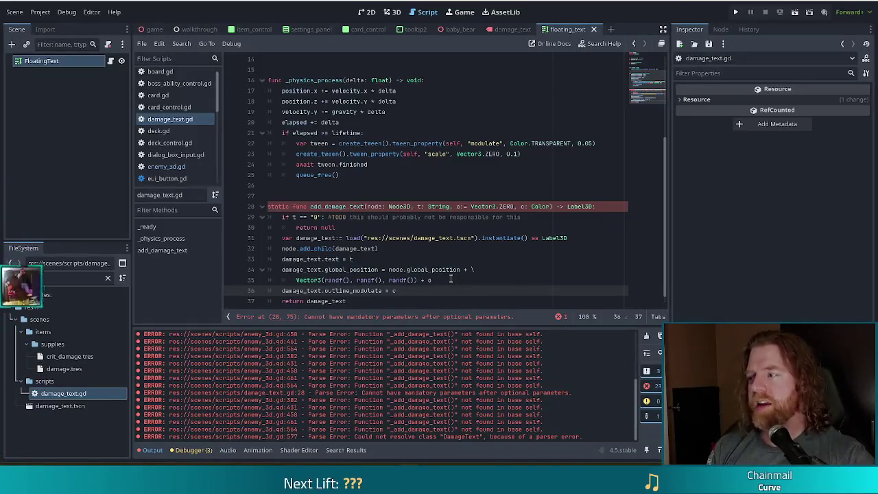
Step: Go back to the c: Color parameter on line 28 and clear its selection
scroll(433, 239, "down", 1)
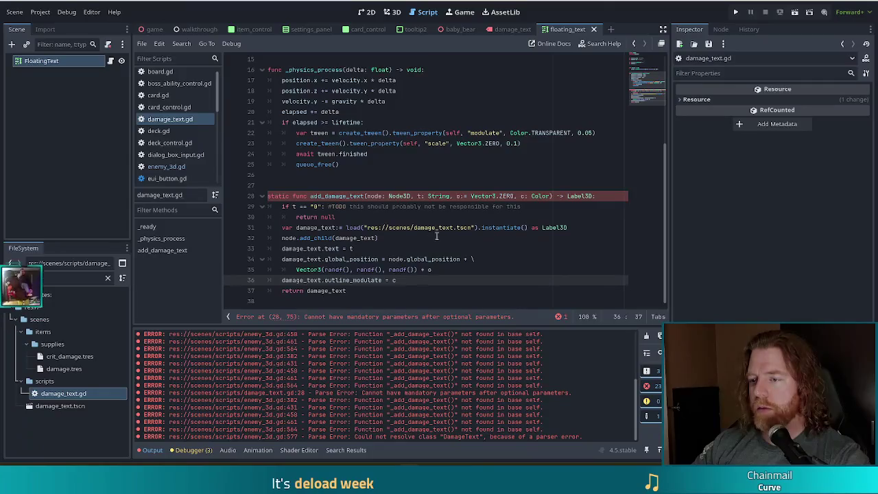
left_click(550, 195)
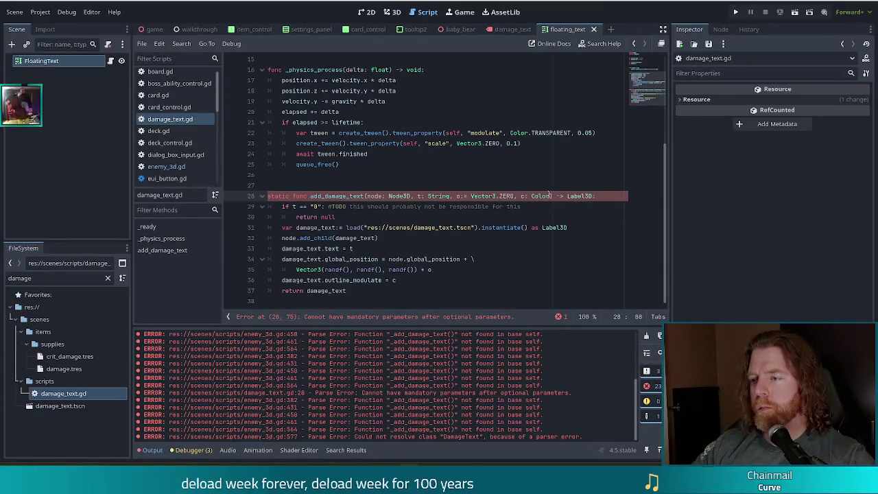
mouse_move(550, 196)
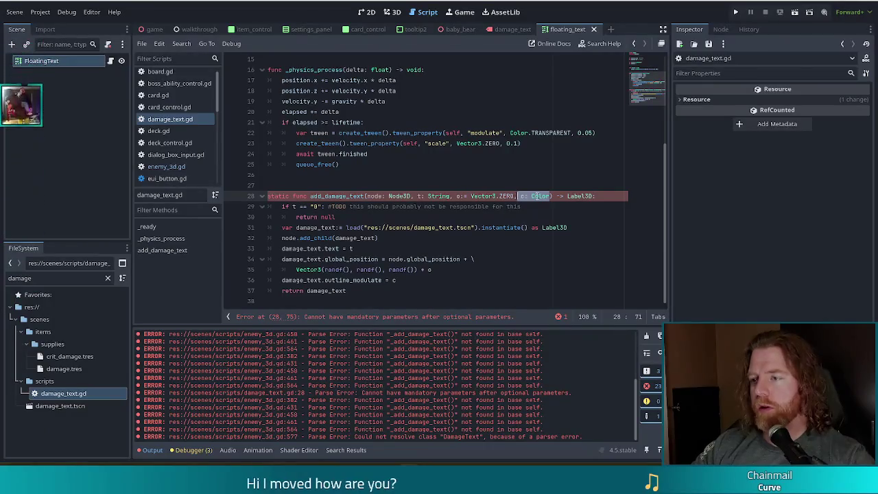
key("Right")
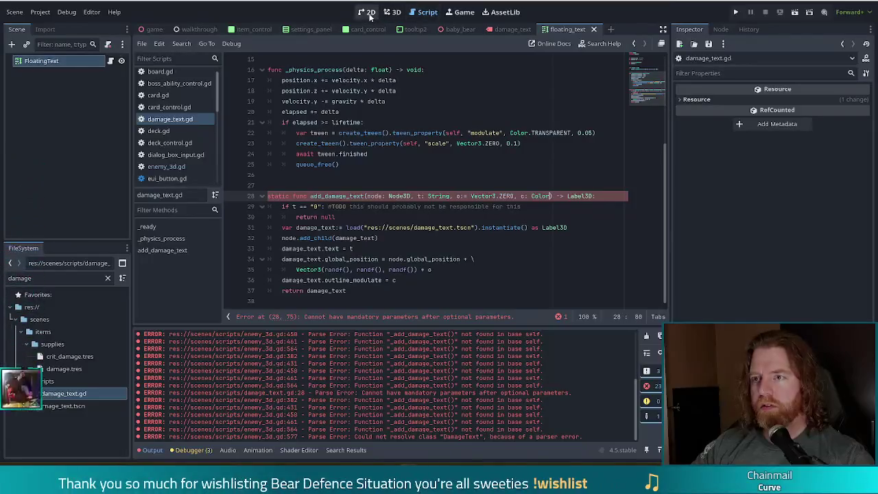
Step: Open damage_text.tscn and inspect the label's outline colour in RGB and linear values
double_click(60, 405)
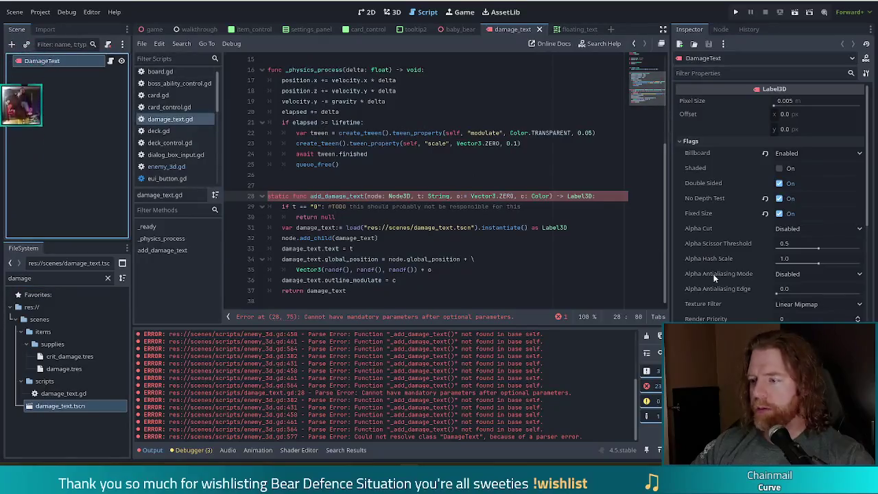
left_click(822, 322)
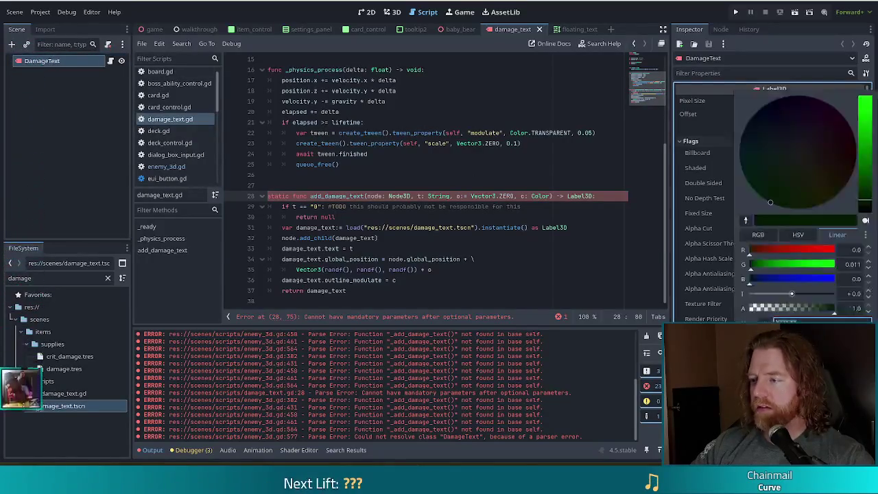
left_click(758, 235)
left_click(838, 235)
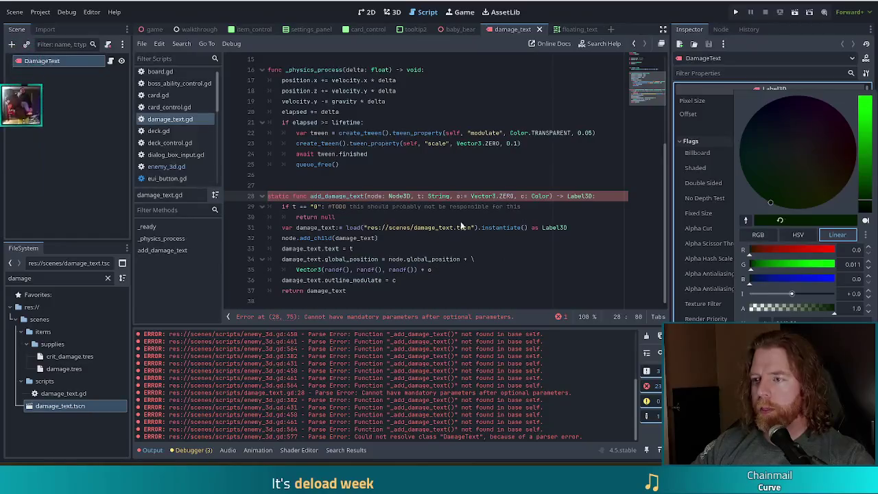
left_click(549, 196)
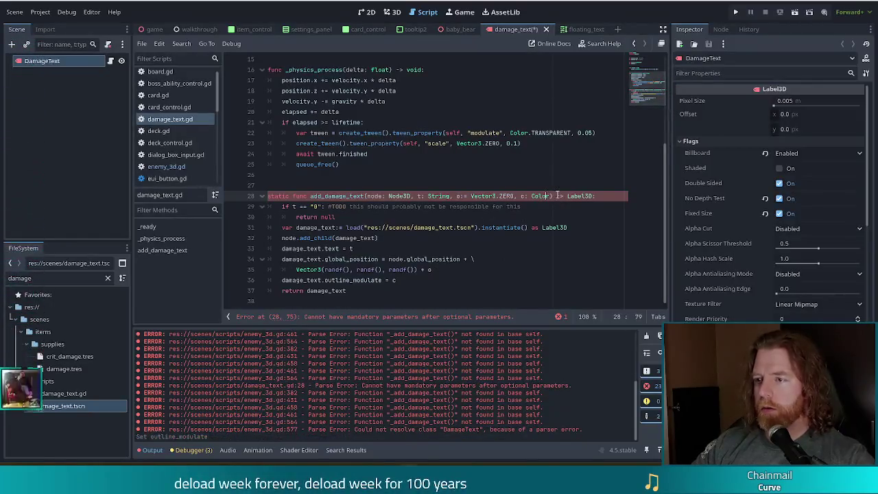
Step: Give the c parameter a default of Color(0, 0.011, 0) and save damage_text.gd
left_click_drag(549, 195, 530, 196)
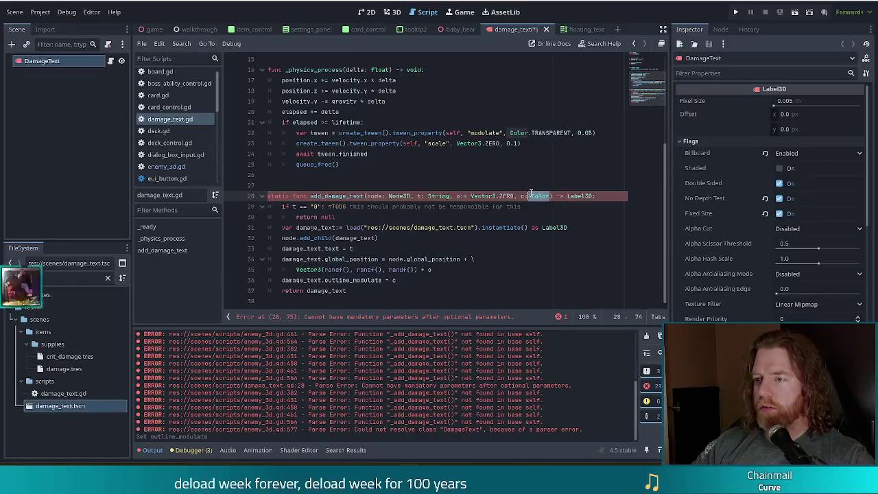
type("= ")
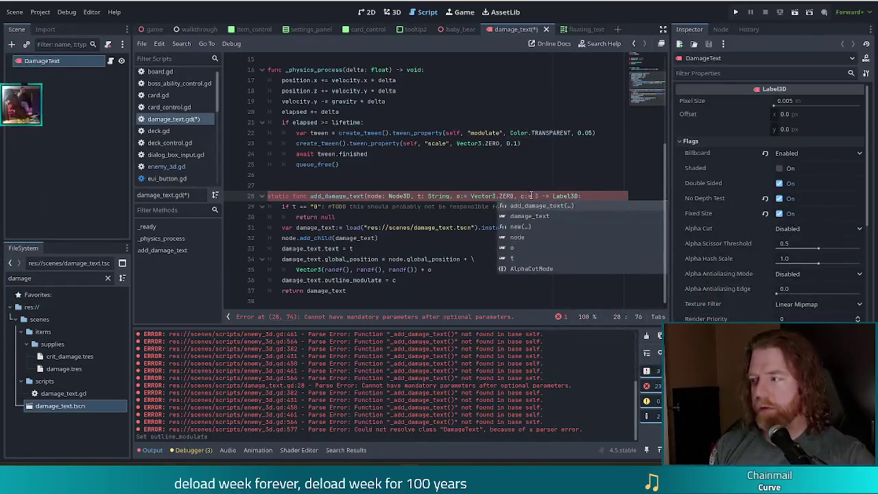
type("Color(")
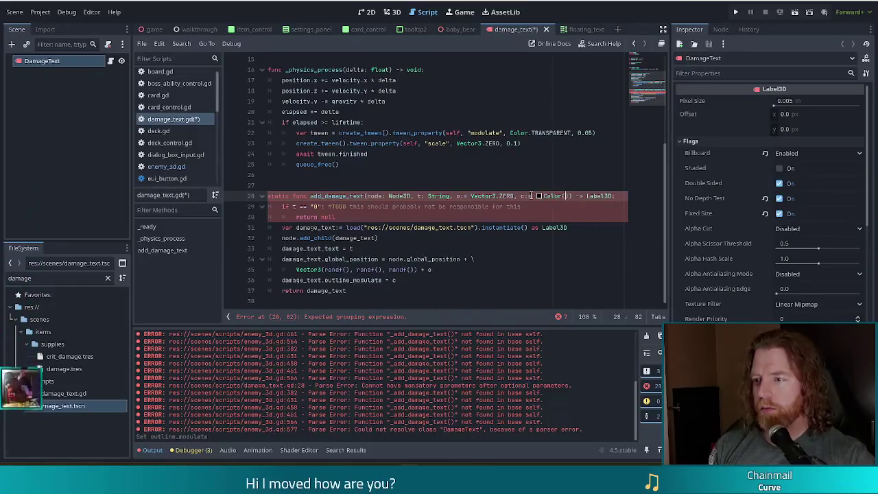
type("0, 0.011, ")
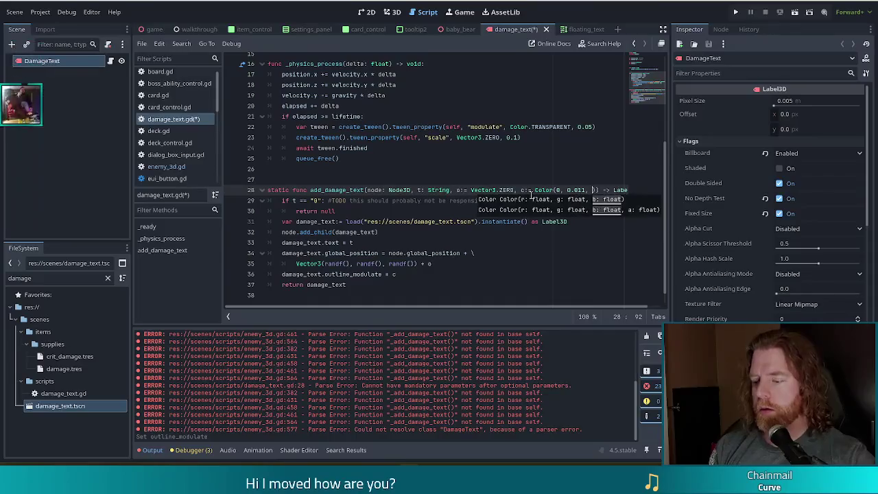
type("0")
key("ctrl+s")
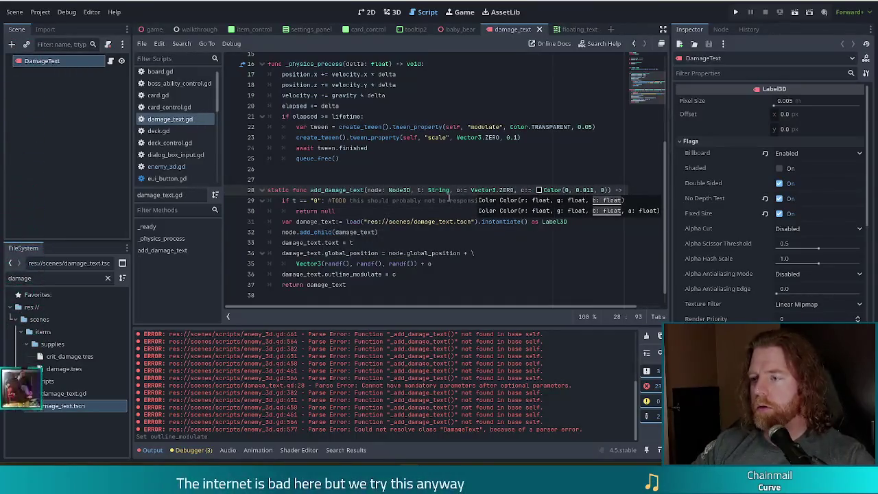
Step: Inspect the default colour's channel values in the inline colour editor, then save
left_click(387, 201)
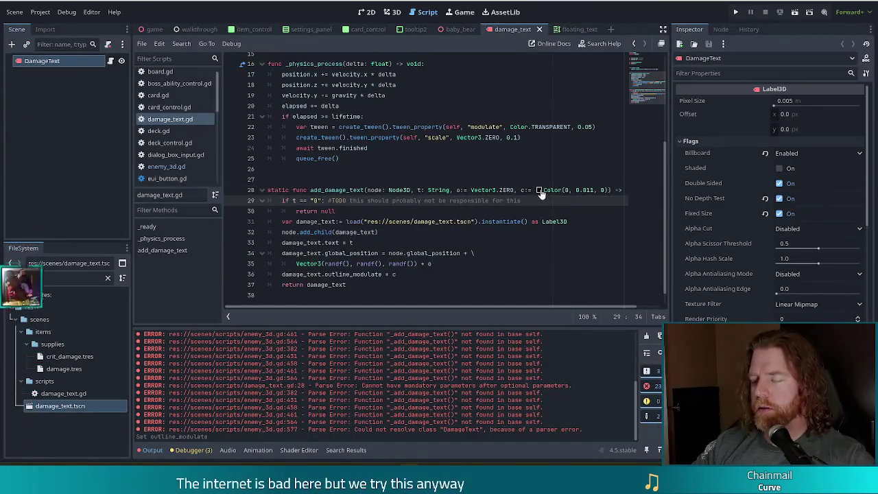
left_click(539, 190)
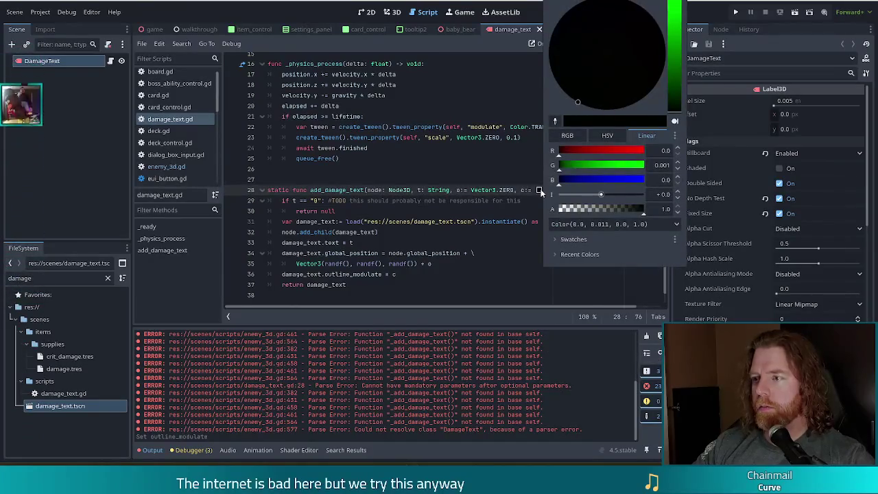
left_click(487, 194)
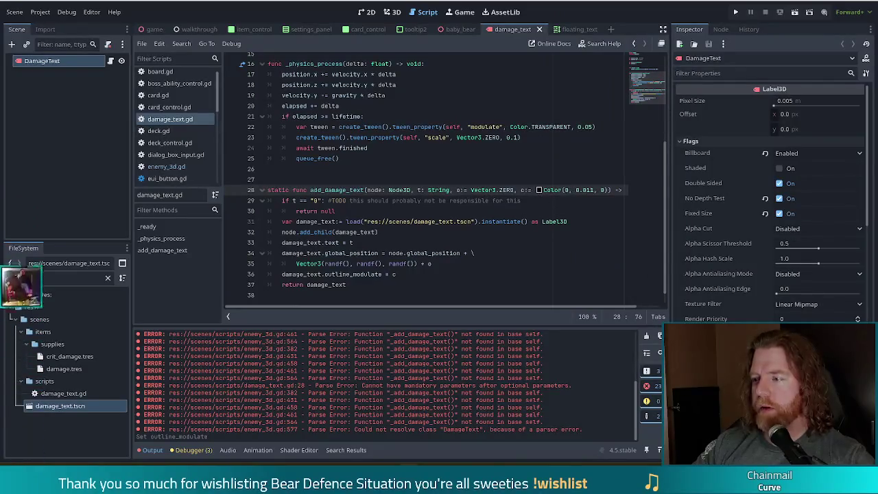
left_click(538, 190)
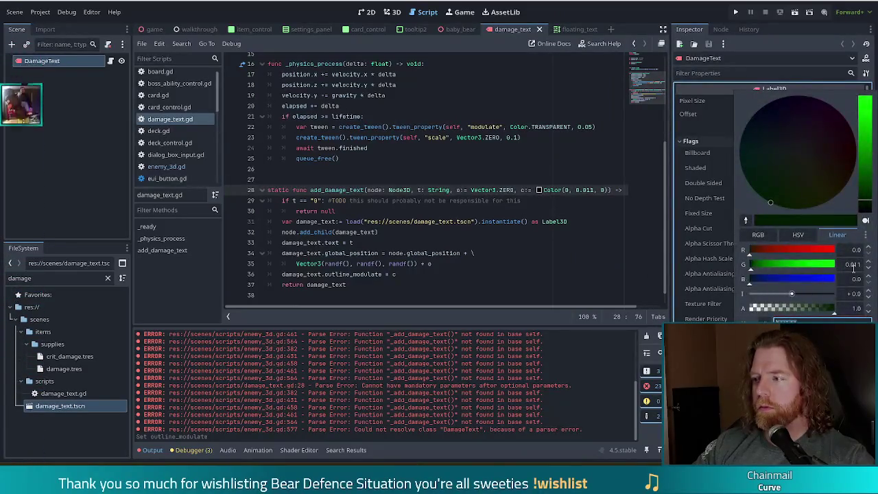
left_click(527, 199)
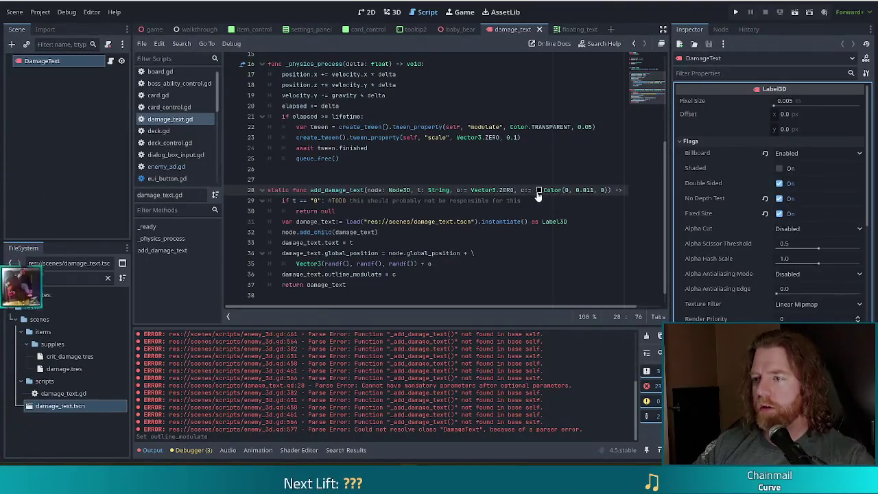
left_click(539, 191)
left_click(523, 187)
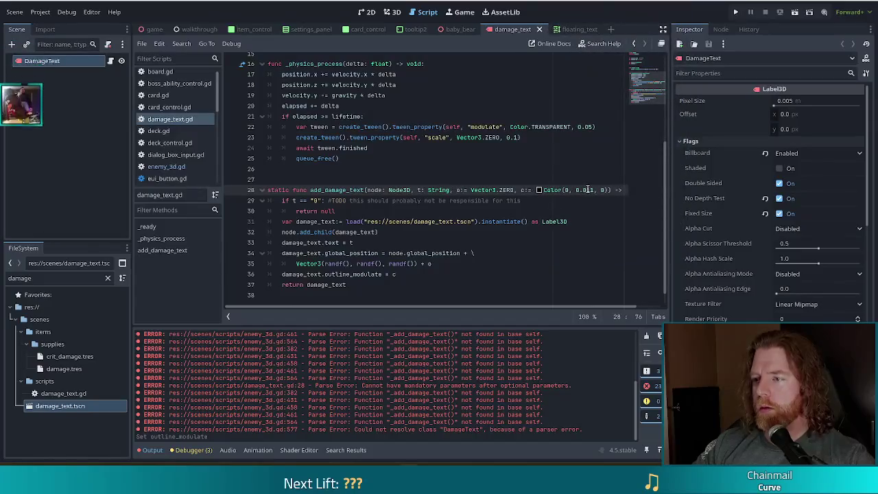
key("ctrl+s")
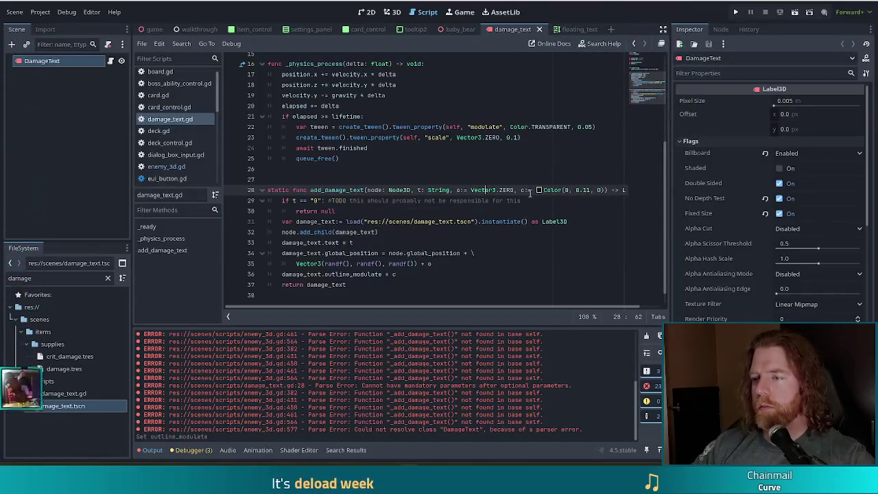
Step: Set the default colour's red channel to 1 in the inline colour editor
left_click(539, 191)
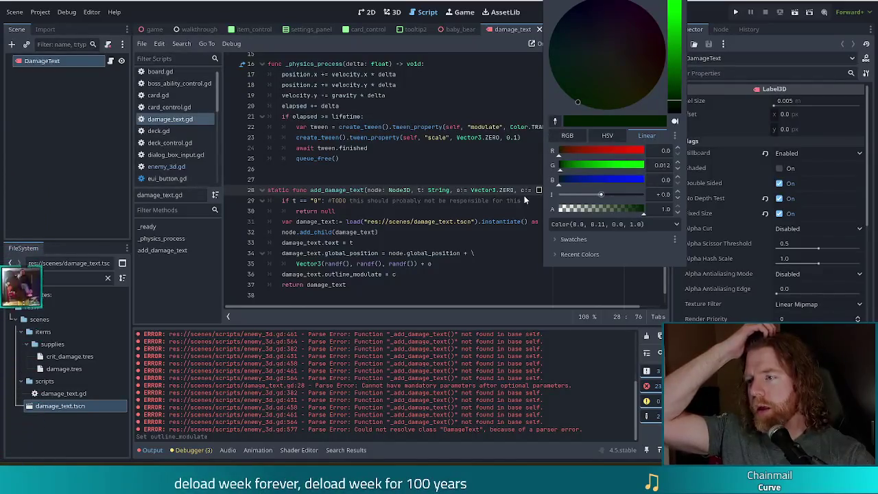
left_click(657, 151)
type("1")
key("Return")
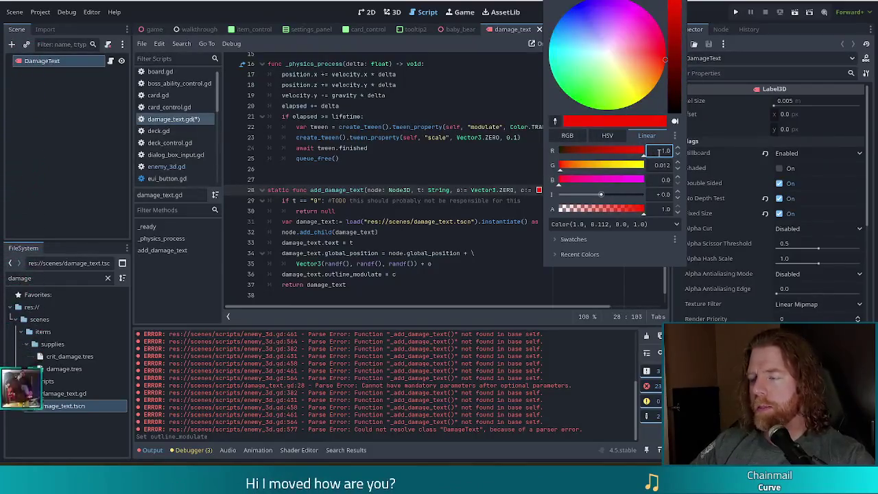
left_click(464, 191)
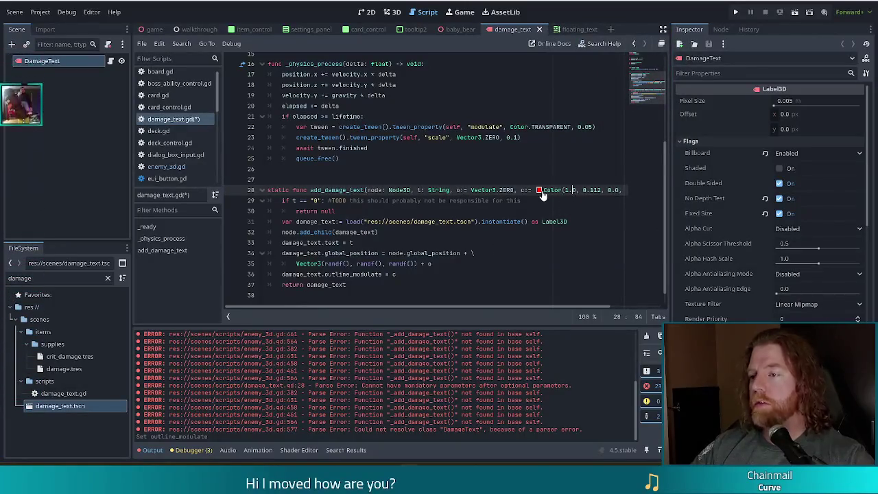
mouse_move(543, 195)
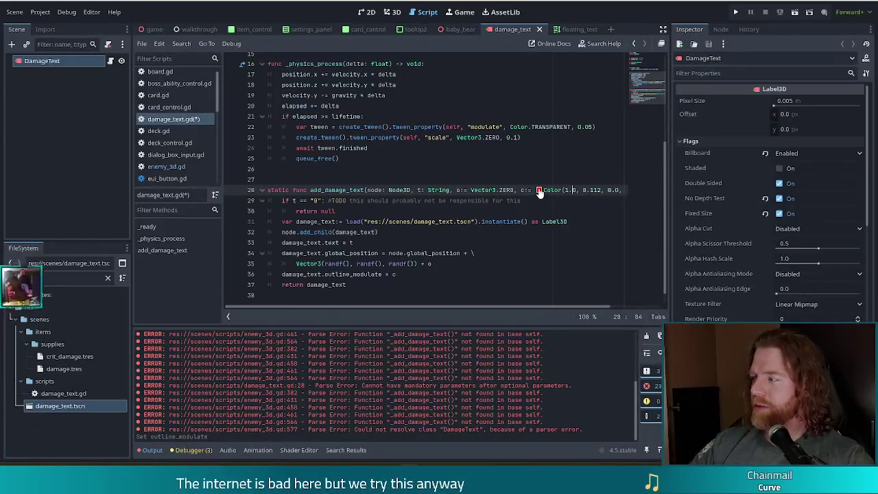
scroll(521, 302, "up", 1)
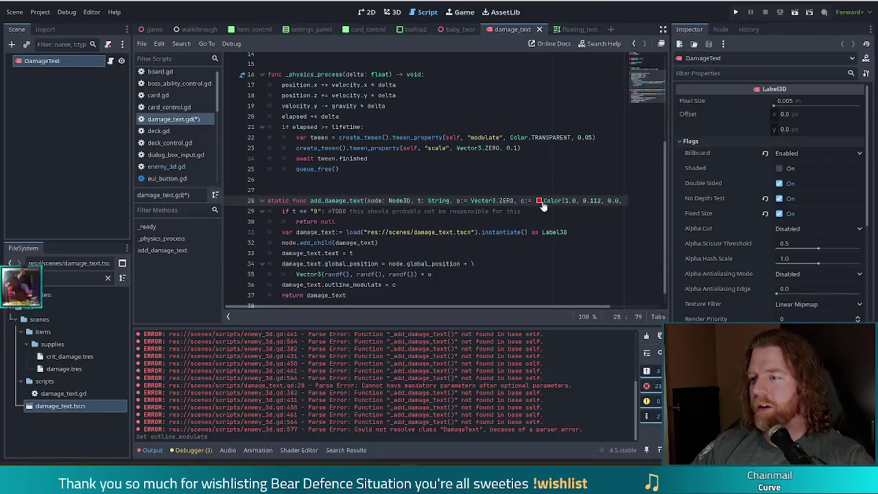
Step: Reset the red channel to 0 and adjust the green channel in the colour editor
left_click(540, 201)
type("0")
key("Tab")
type("0")
key("Return")
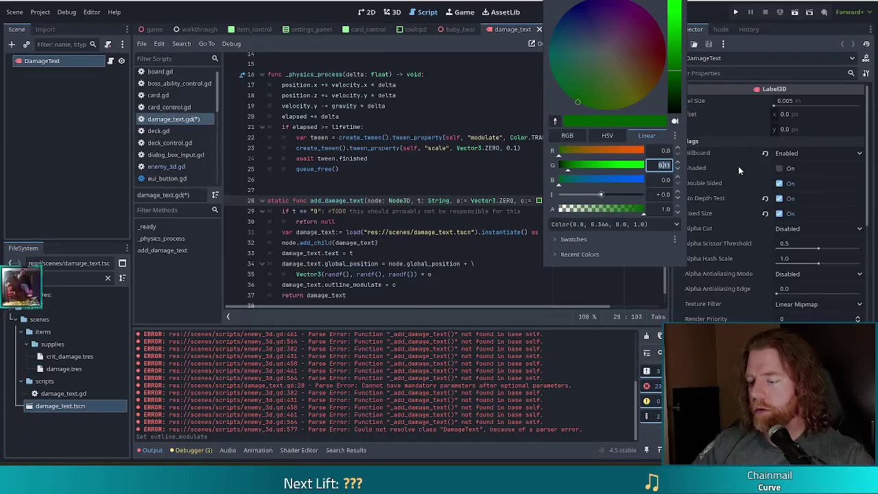
type("0")
key("Return")
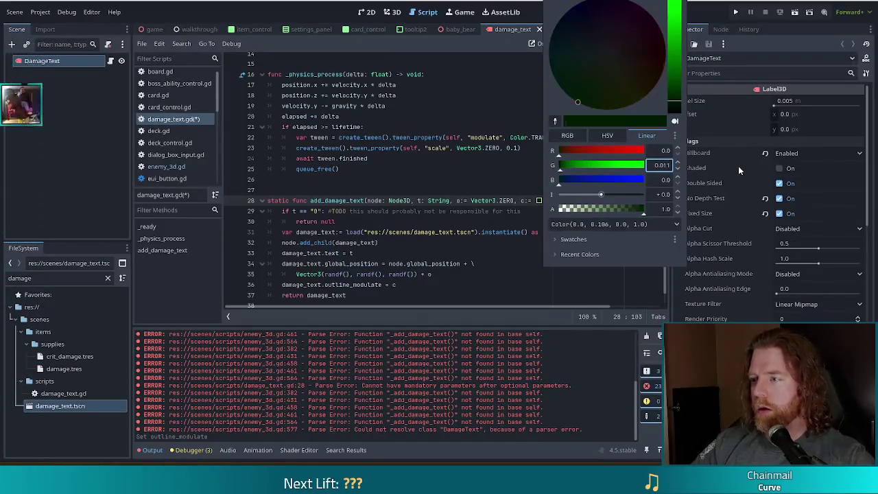
left_click(524, 191)
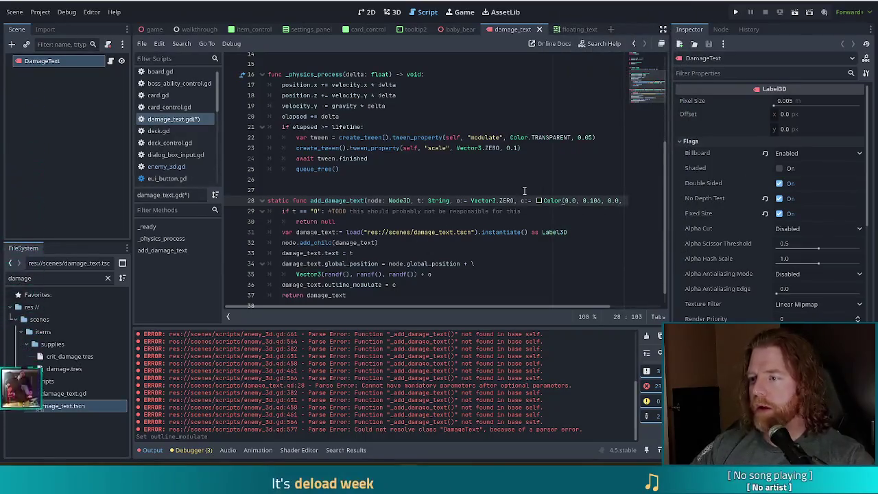
scroll(527, 219, "down", 1)
left_click(540, 185)
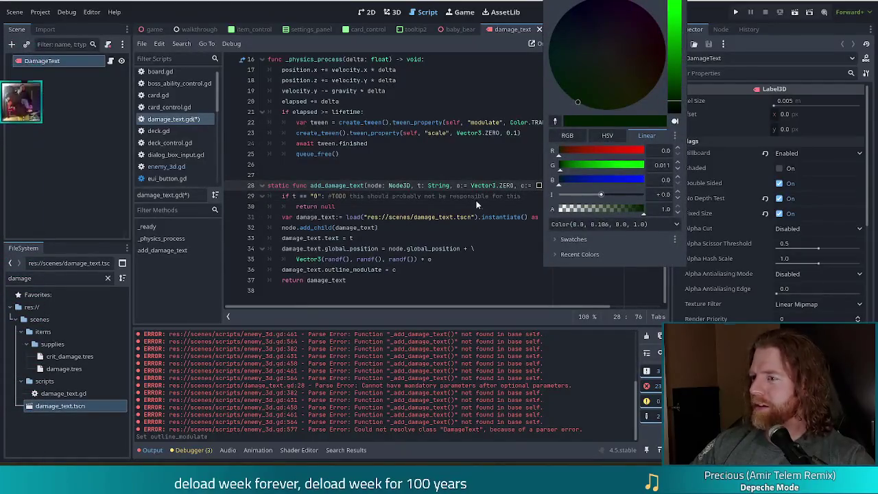
left_click(513, 186)
mouse_move(534, 308)
left_mouse_down()
mouse_move(644, 310)
mouse_move(533, 310)
left_mouse_up()
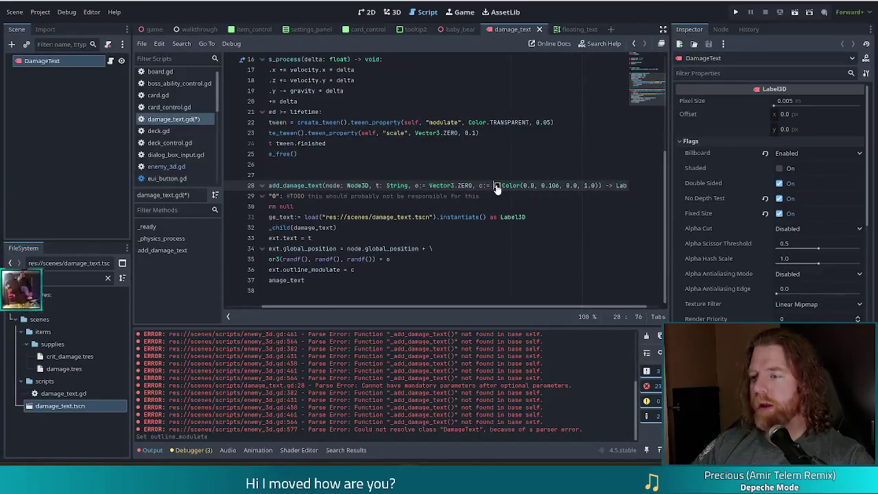
Step: Test the red channel slider, then retype the green value in code as 0.011
left_click(497, 186)
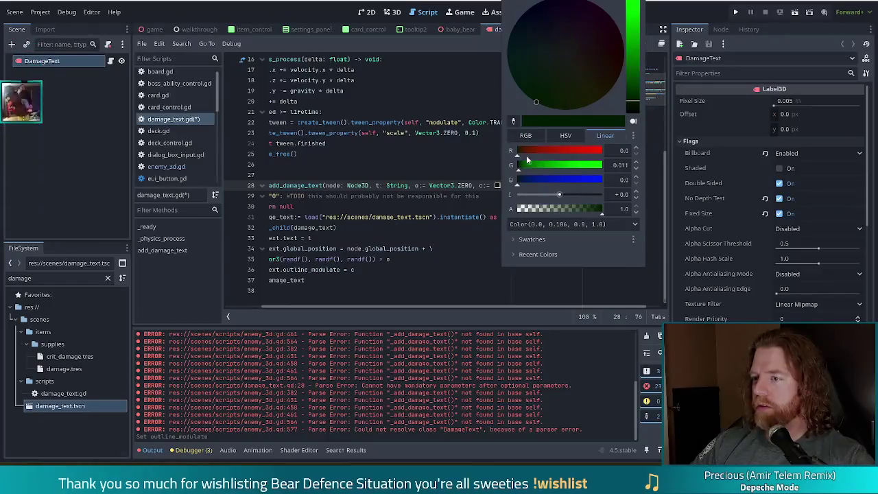
left_click_drag(616, 157, 618, 138)
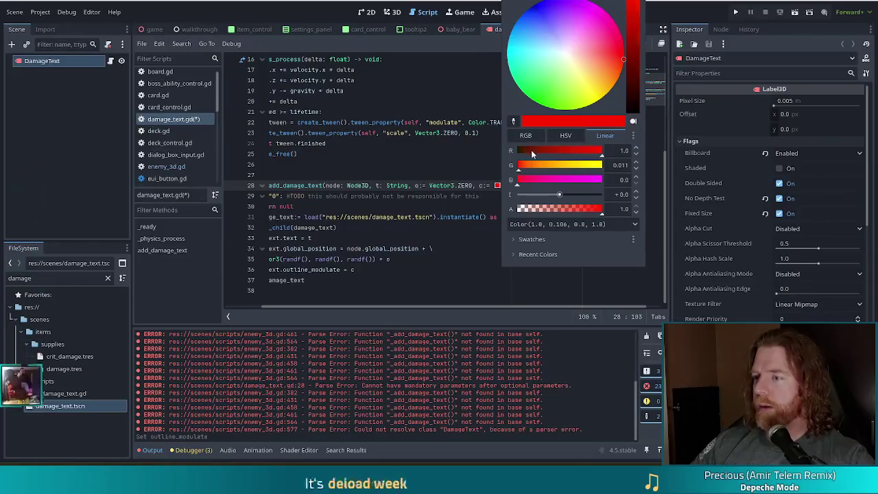
left_click_drag(531, 150, 527, 151)
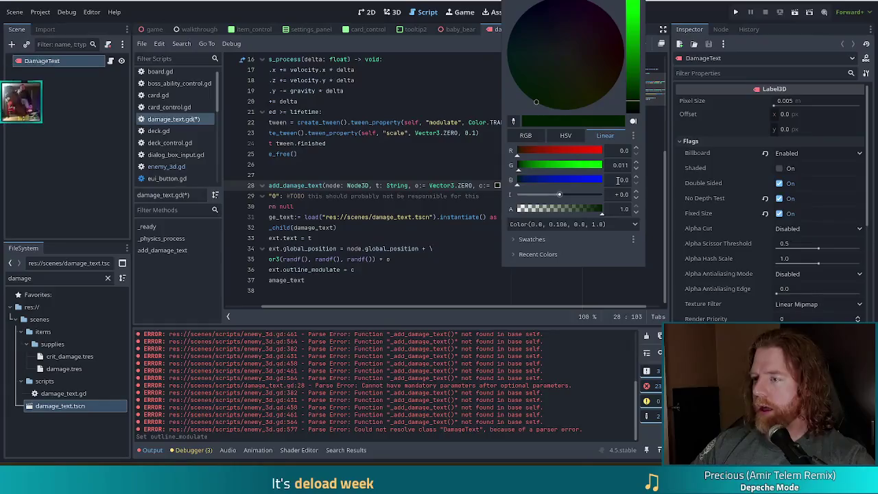
key("Escape")
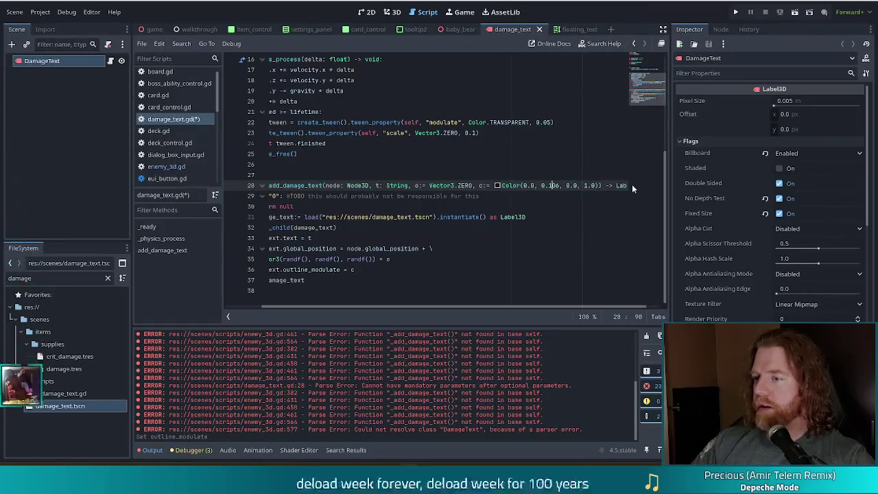
key("Delete")
key("Delete")
key("BackSpace")
type("011")
key("Return")
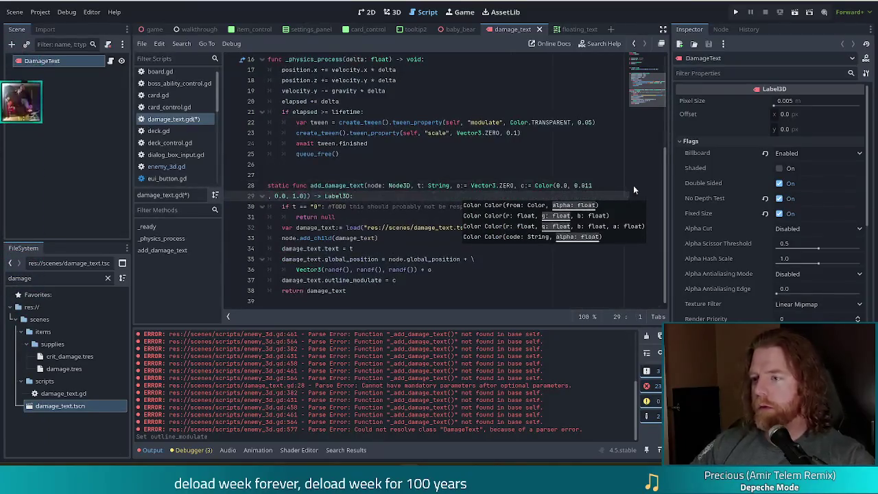
Step: Rejoin the add_damage_text signature onto a single line
key("BackSpace")
key("Up")
left_click_drag(565, 306, 659, 306)
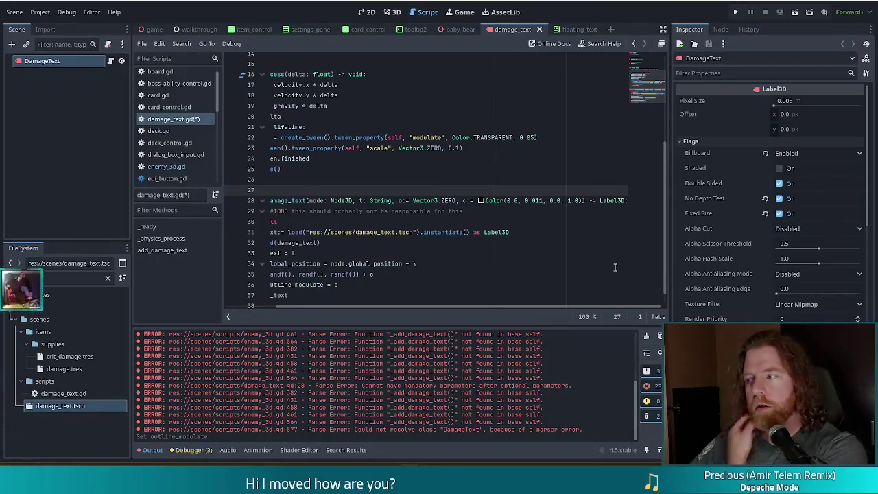
Step: Set the default colour's green channel to 0.011 through the inline colour editor
left_click(531, 201)
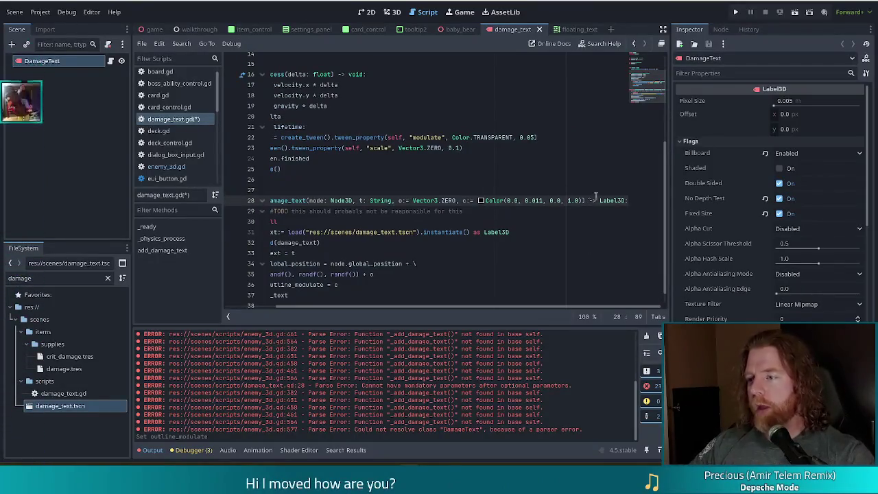
left_click(481, 201)
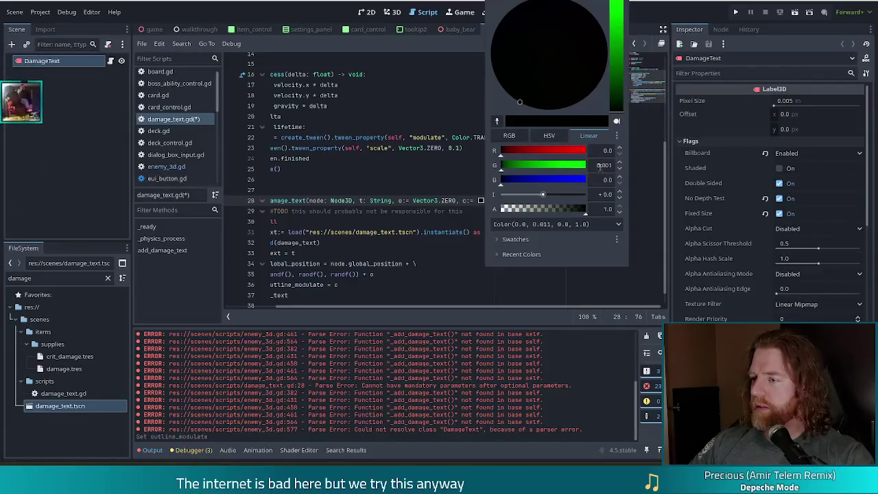
left_click(601, 165)
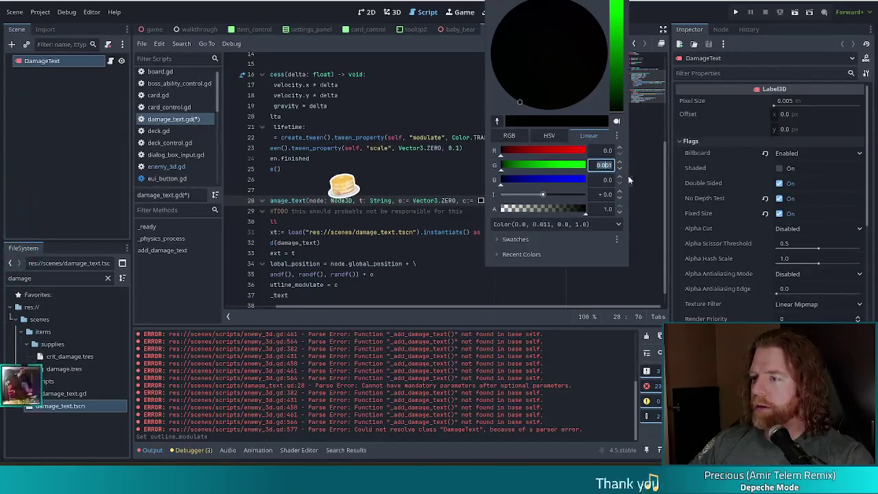
type("0.011")
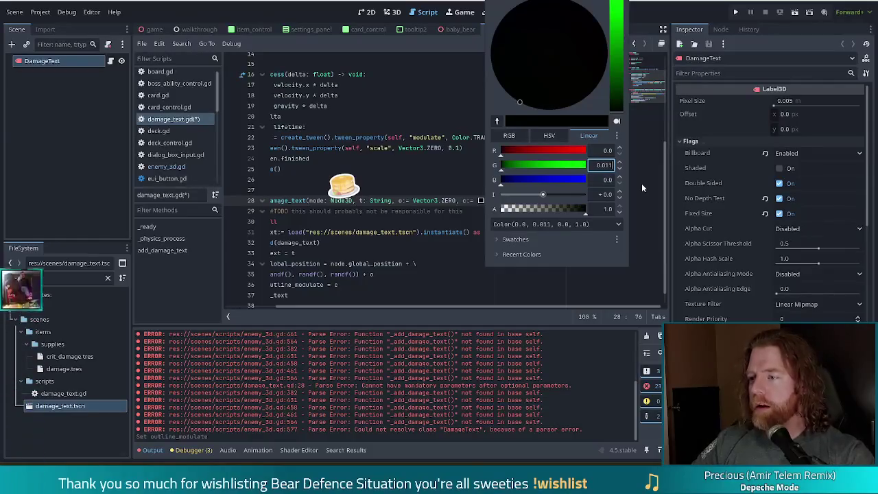
key("Return")
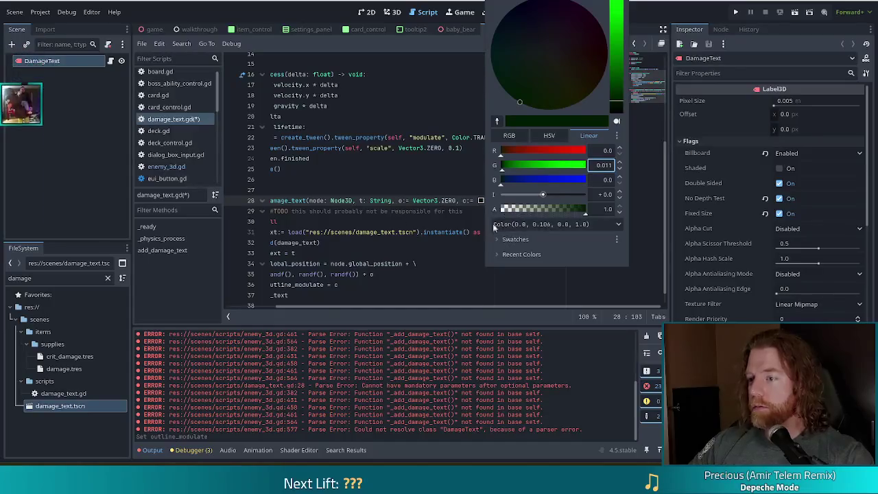
left_click(411, 211)
left_click_drag(526, 201, 550, 202)
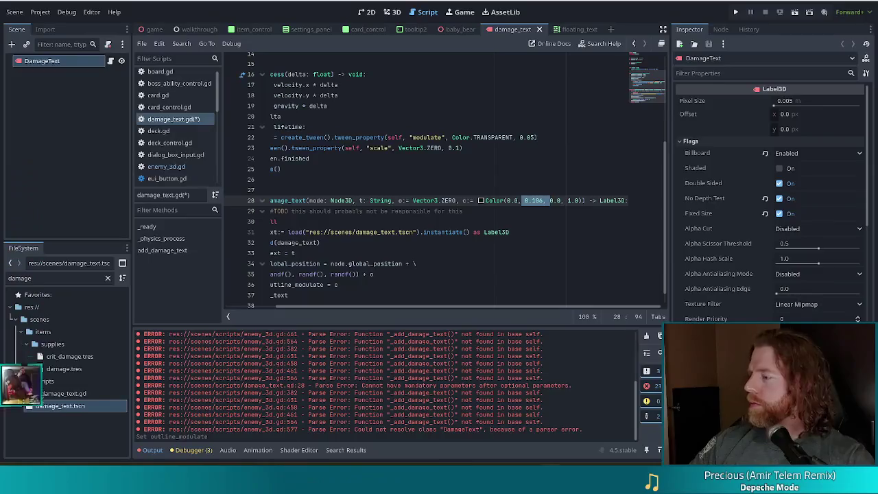
left_click(466, 200)
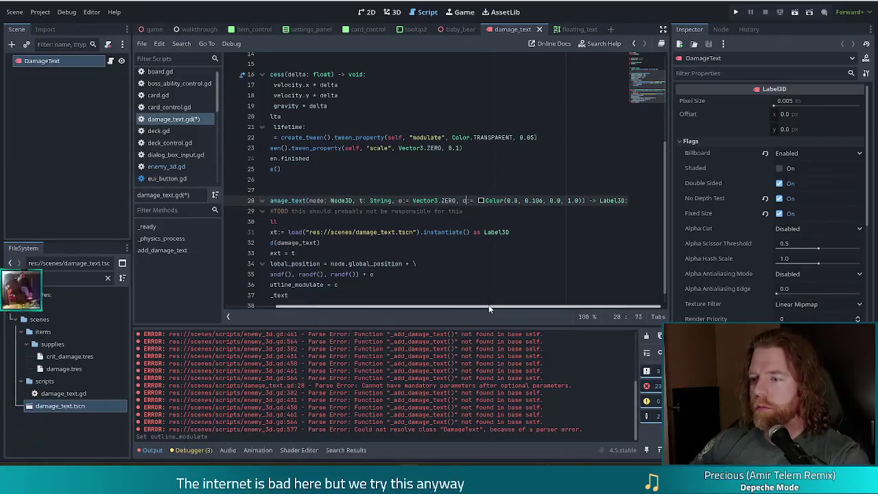
Step: Break the signature before the c parameter so it continues on a second line
mouse_move(484, 204)
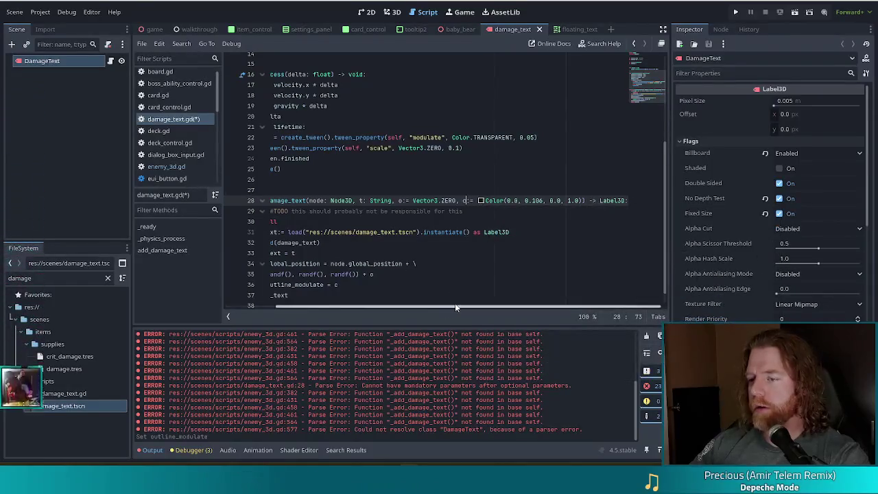
left_click_drag(455, 304, 367, 304)
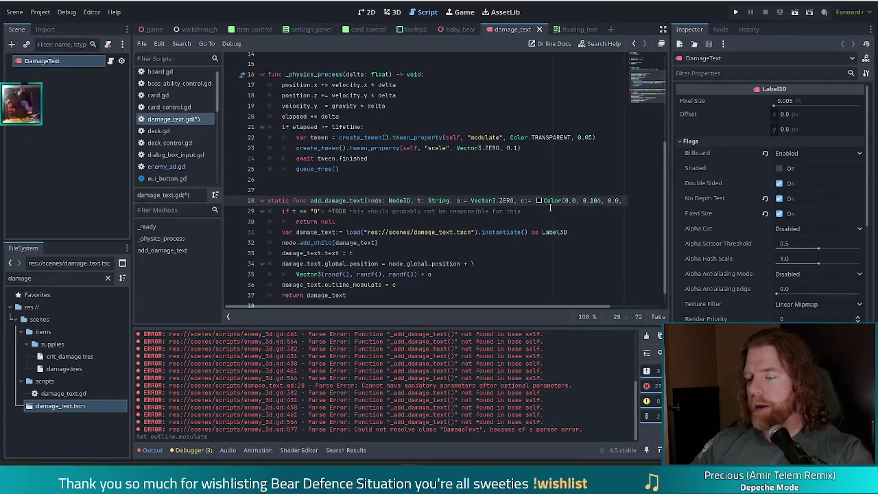
key("Return")
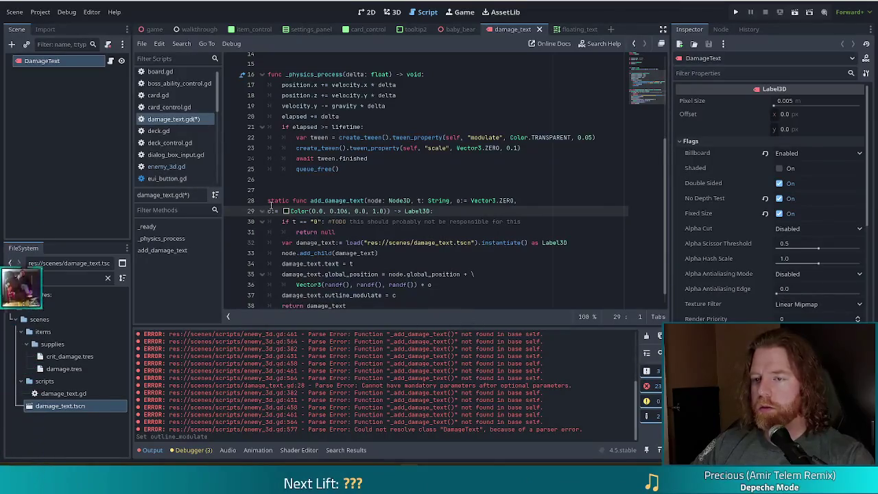
Step: Try indenting the continued signature line, then remove the indent again
key("Tab")
key("BackSpace")
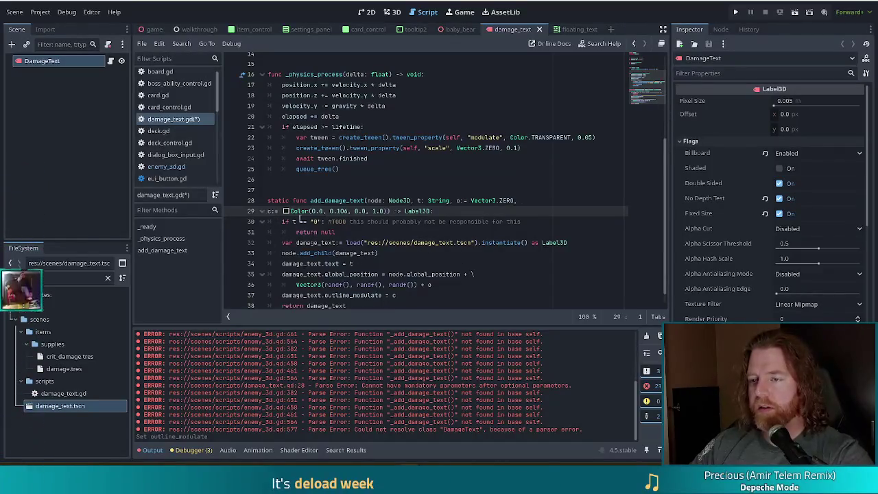
scroll(386, 238, "up", 1)
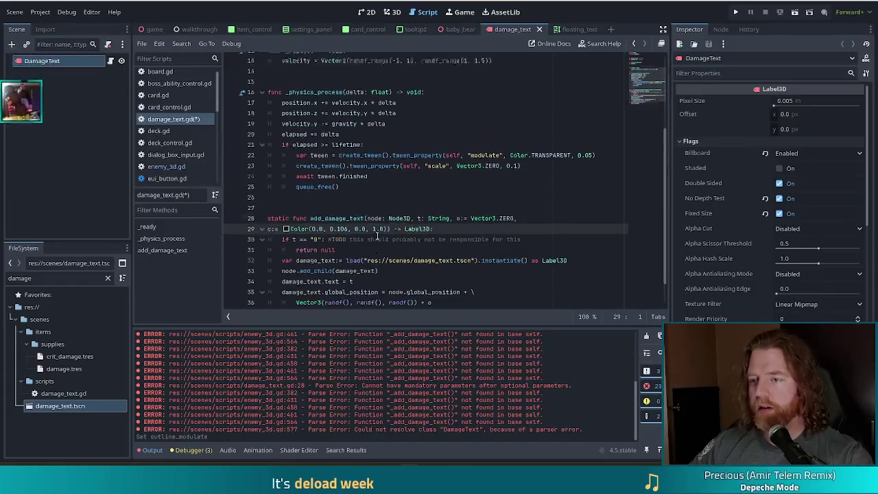
scroll(377, 237, "down", 2)
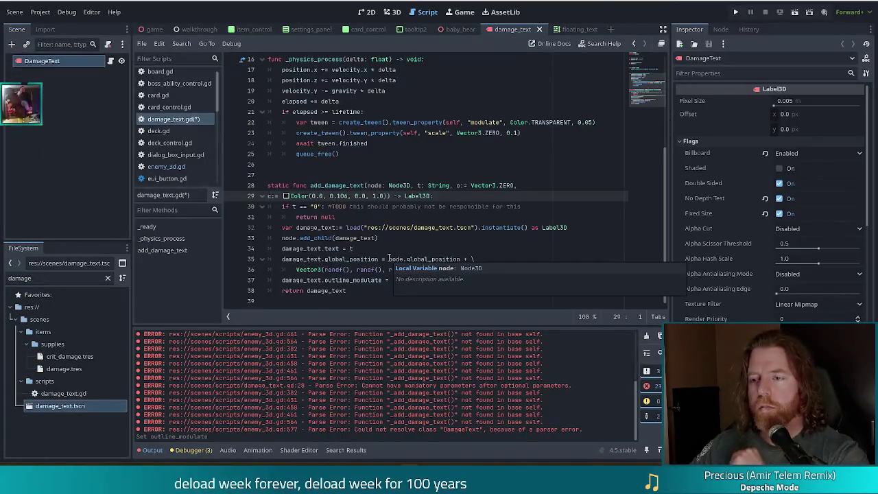
Step: Save damage_text.gd and switch to enemy_3d.gd at the line 577 call
left_click(356, 208)
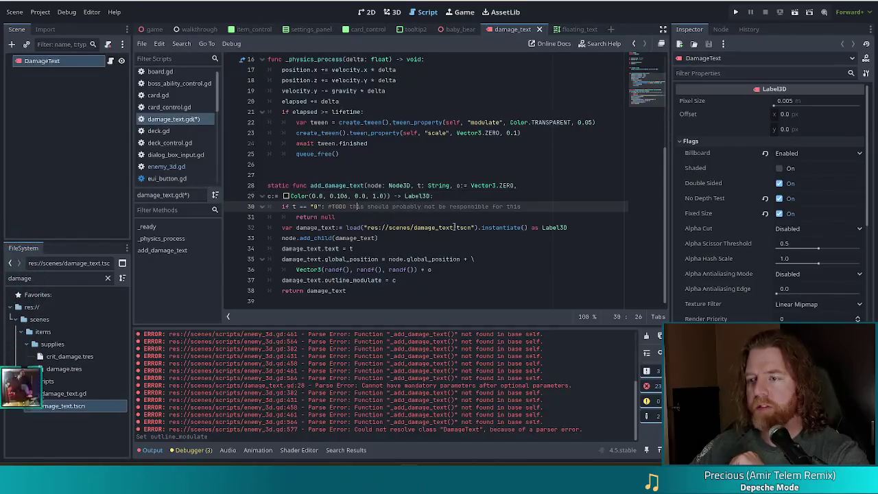
left_click(398, 261)
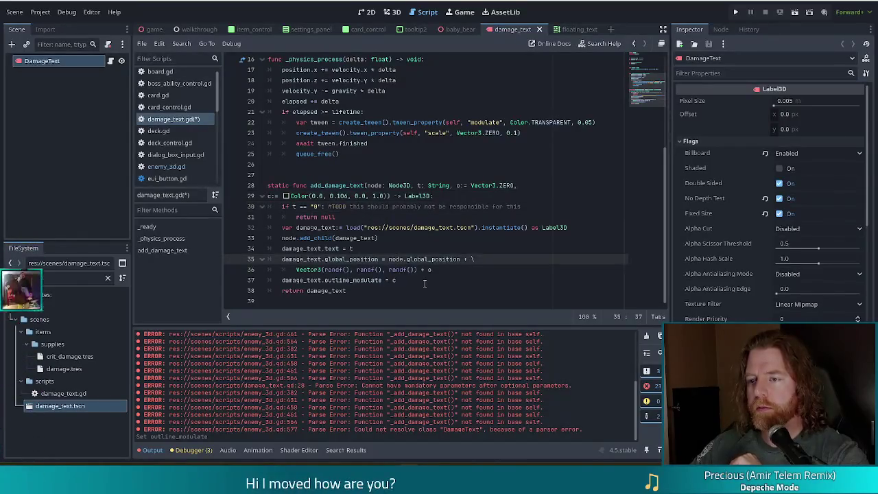
left_click(423, 281)
key("ctrl+s")
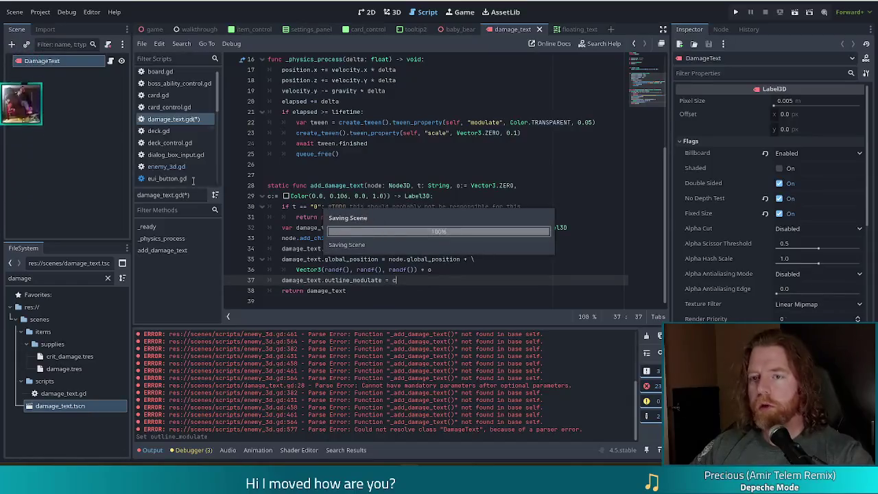
left_click(173, 165)
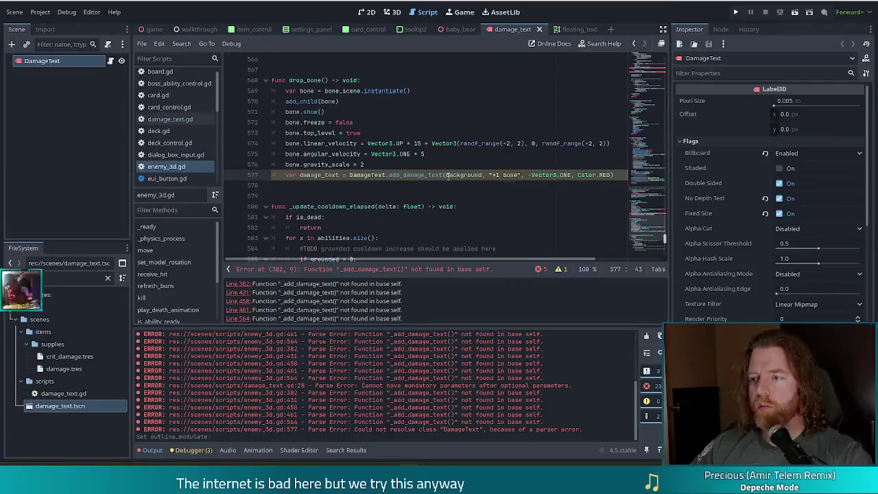
Step: Delete the unused 'var damage_text = ' assignment on line 577 and save
left_click(560, 269)
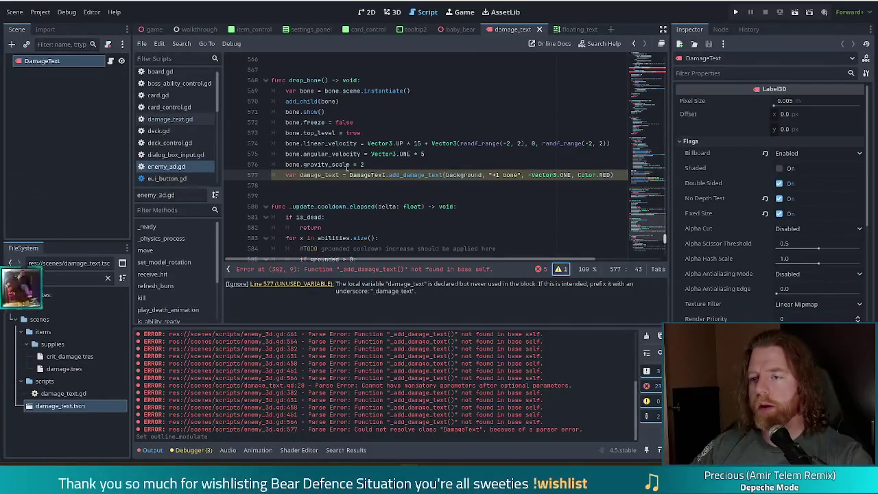
left_click_drag(350, 175, 280, 174)
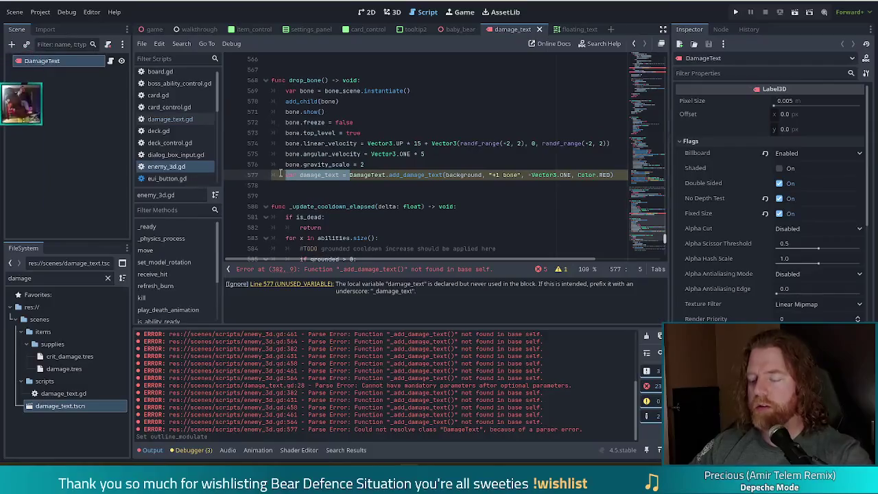
key("BackSpace")
key("ctrl+s")
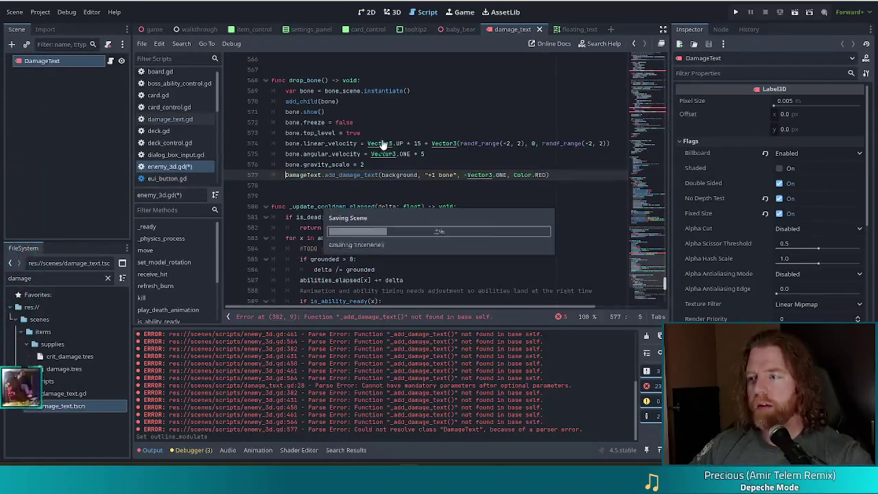
Step: Make the coin drop call DamageText.add_damage_text with background as its first argument
scroll(391, 210, "up", 4)
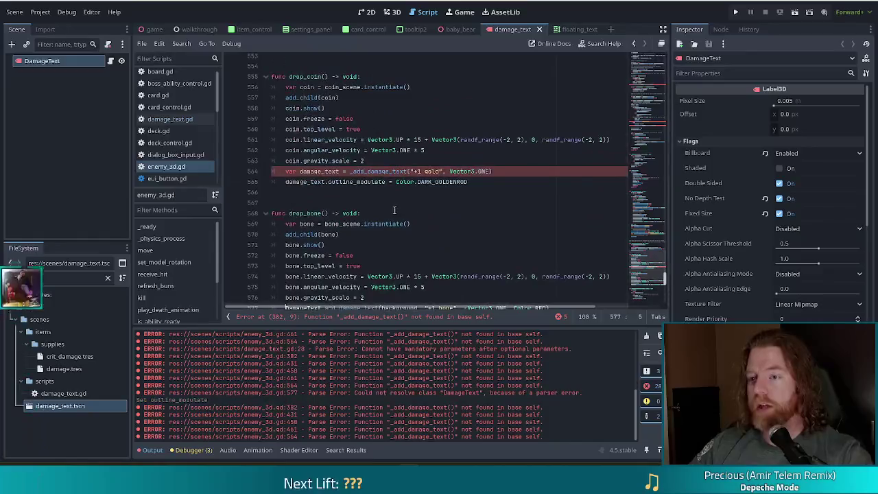
left_click_drag(353, 172, 285, 172)
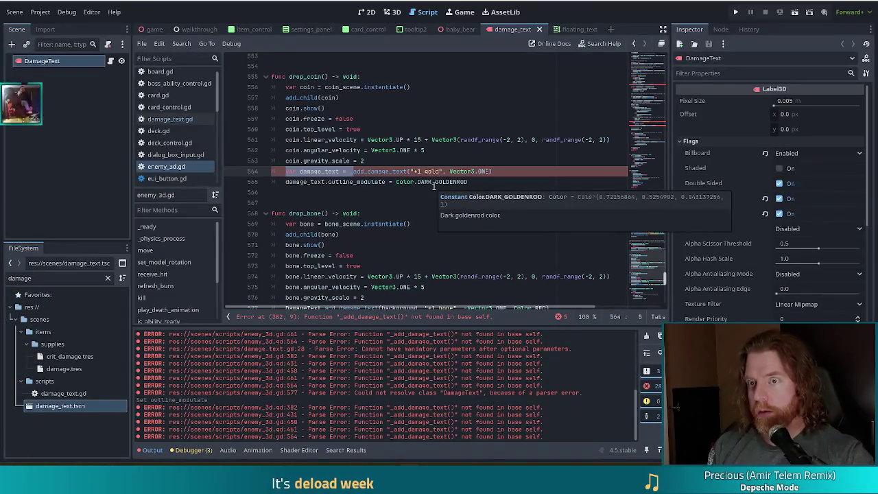
type("DamageTex")
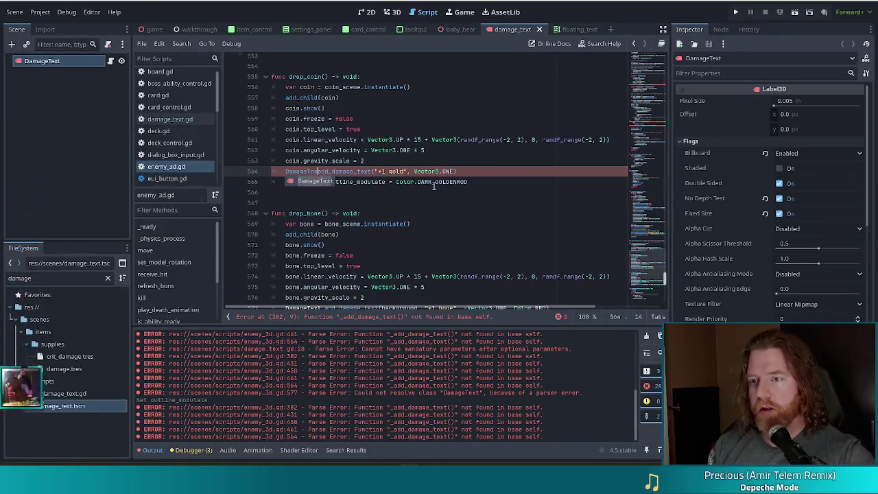
type("t.")
left_click(393, 139)
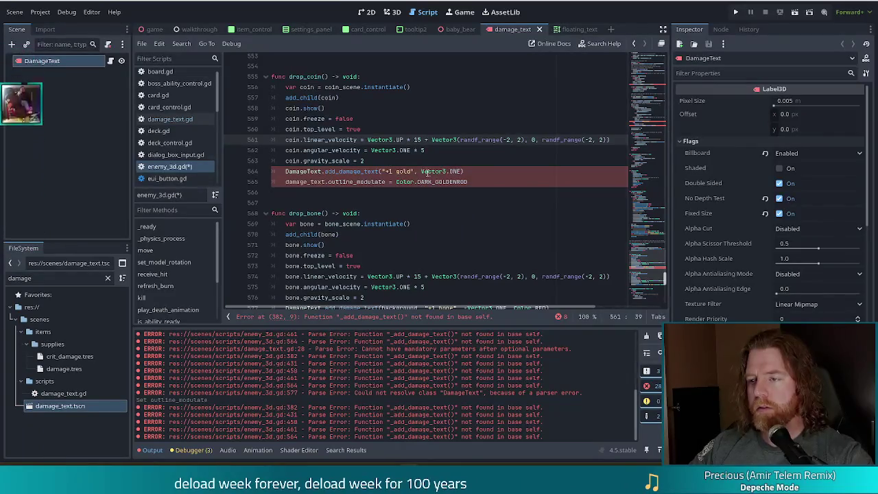
left_click(388, 171)
scroll(398, 206, "down", 5)
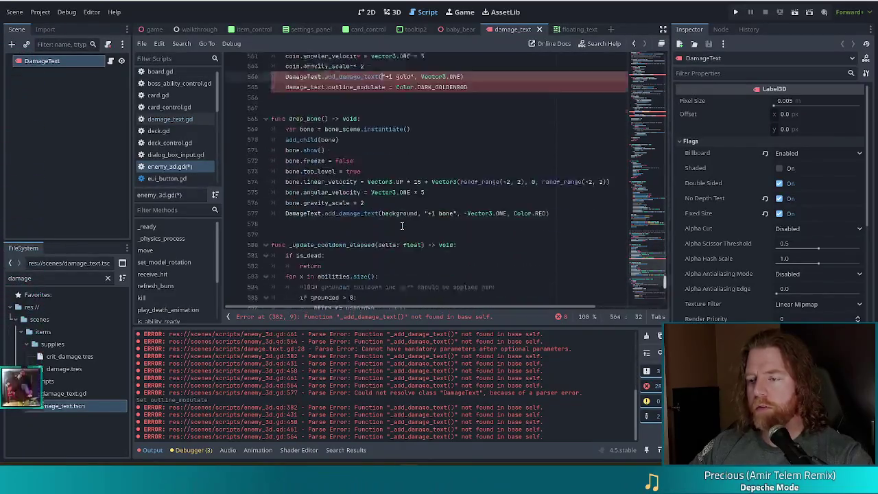
scroll(402, 226, "down", 10)
scroll(407, 163, "up", 8)
scroll(407, 162, "up", 20)
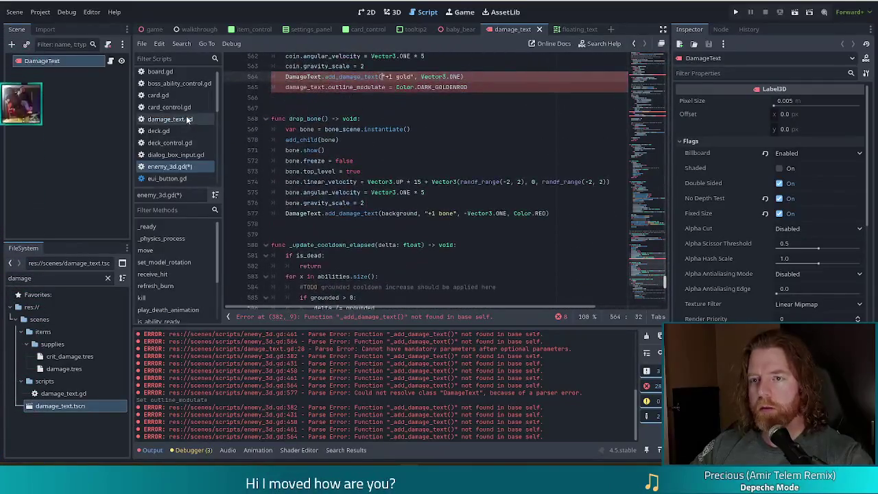
left_click(165, 120)
left_click(181, 168)
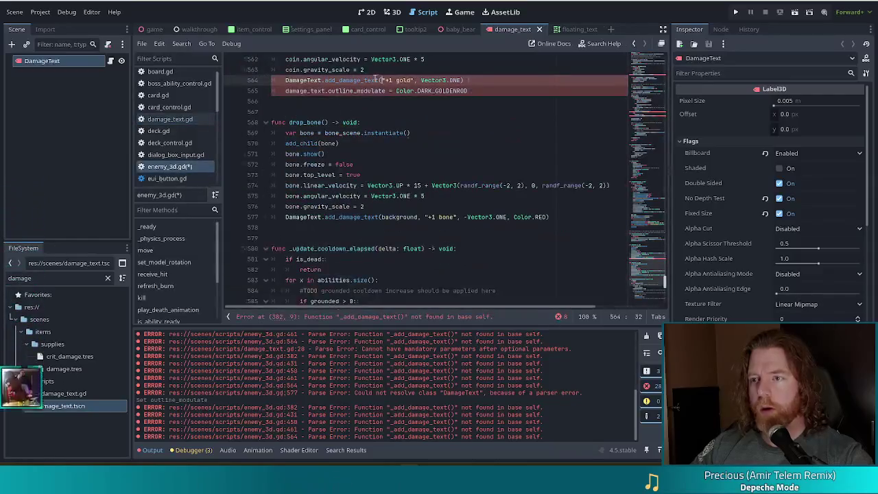
type("background,")
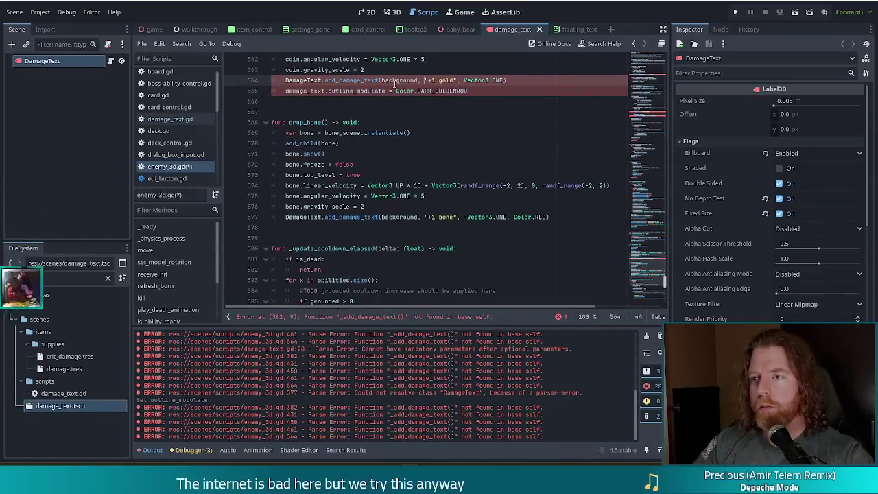
Step: Pass Color.DARK_GOLDENROD as the coin text colour and delete the outline_modulate line
left_click(396, 91)
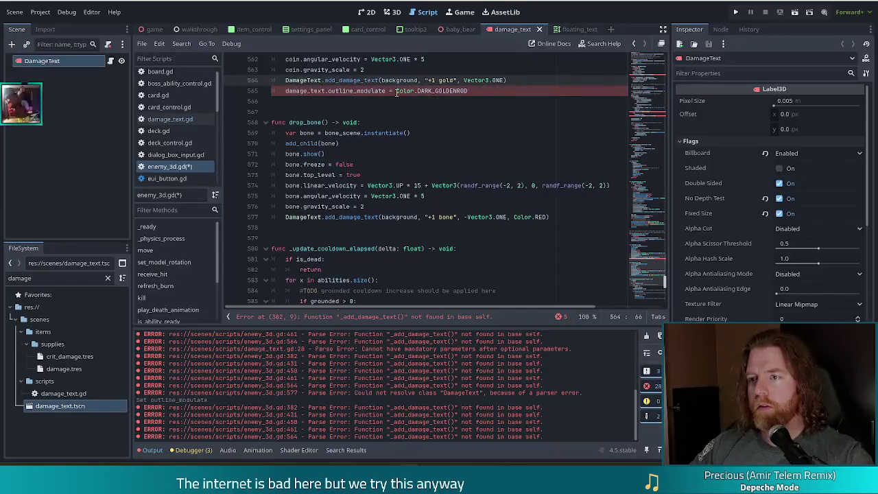
left_click_drag(396, 90, 451, 90)
right_click(451, 89)
key("Escape")
left_click(403, 91)
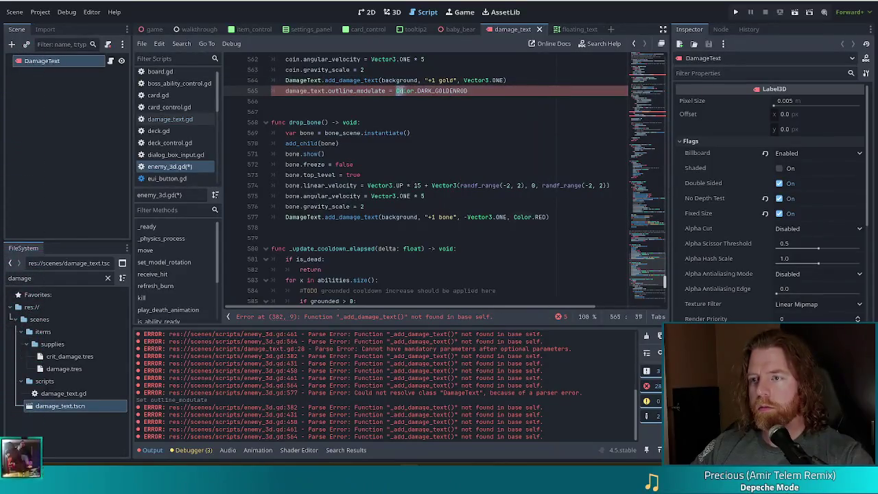
left_click(508, 80)
type("Color.DARK_GOLDENROD")
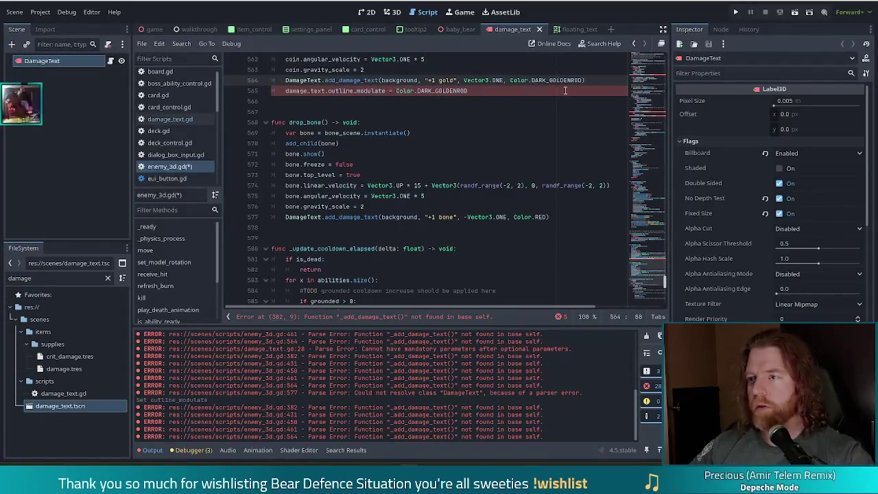
left_click_drag(565, 90, 598, 75)
key("Delete")
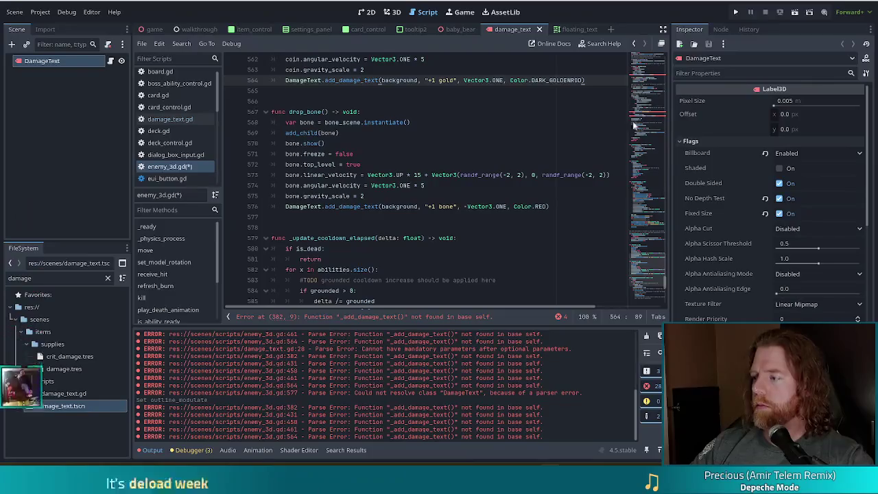
Step: Jump to the remaining _add_damage_text error on line 461
left_click(476, 153)
scroll(476, 154, "up", 1)
scroll(475, 153, "up", 3)
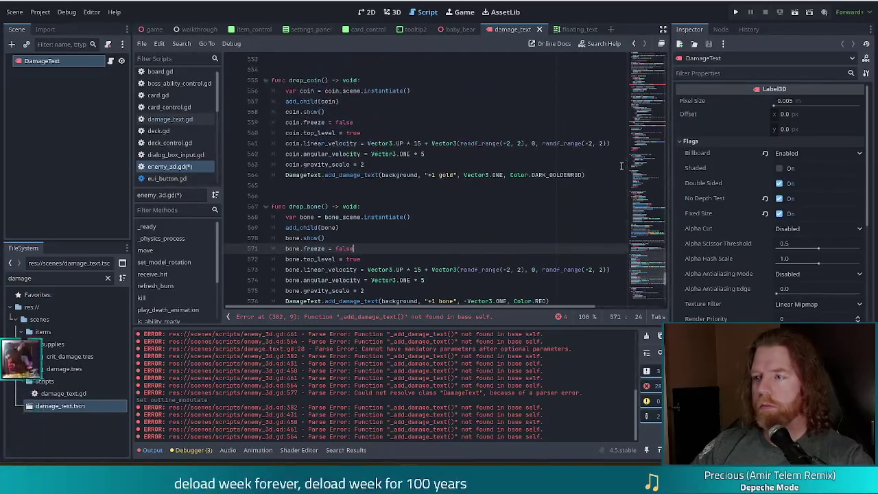
left_click(652, 136)
left_click(450, 196)
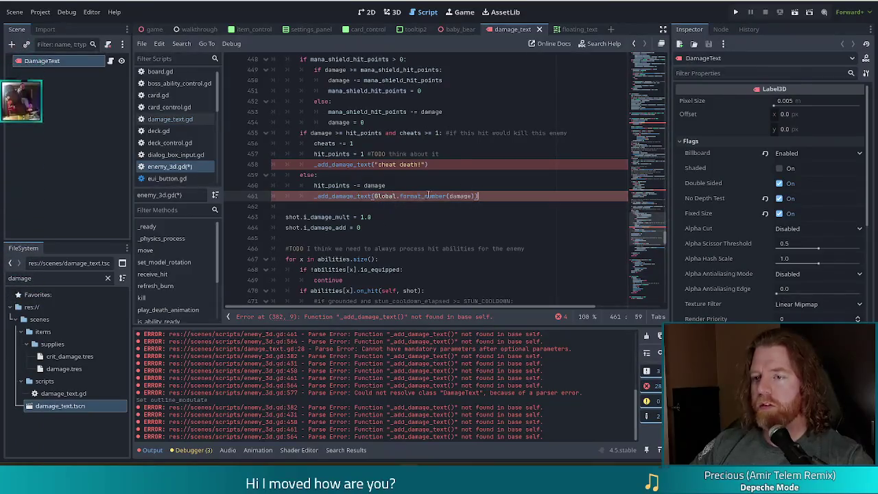
Step: Change line 461's damage-number call to DamageText.add_damage_text(background, …)
left_click(318, 196)
key("BackSpace")
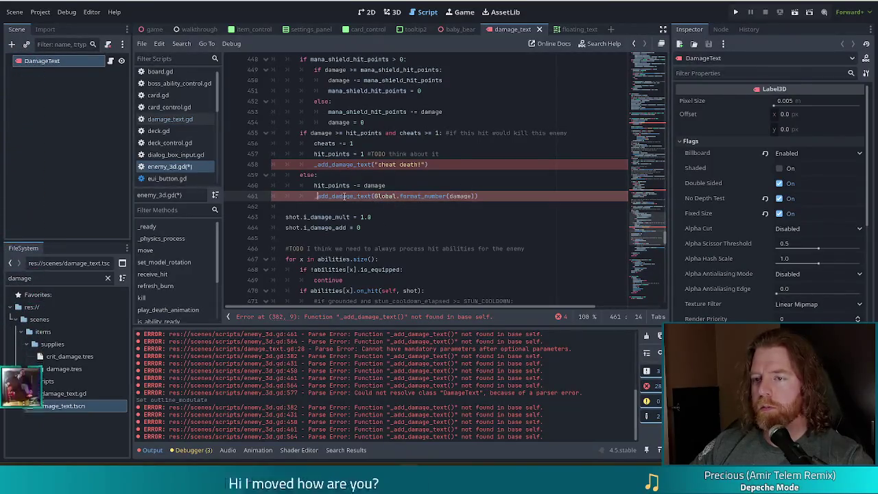
type("Damag")
key("Tab")
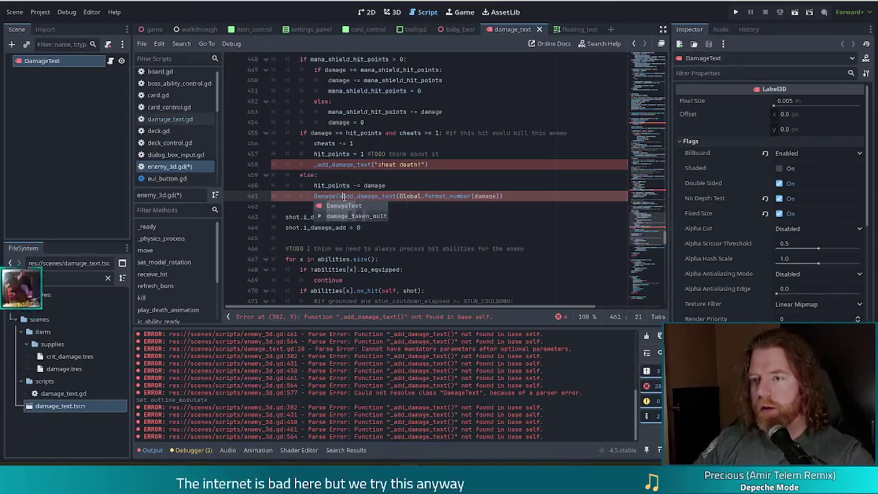
type(".a")
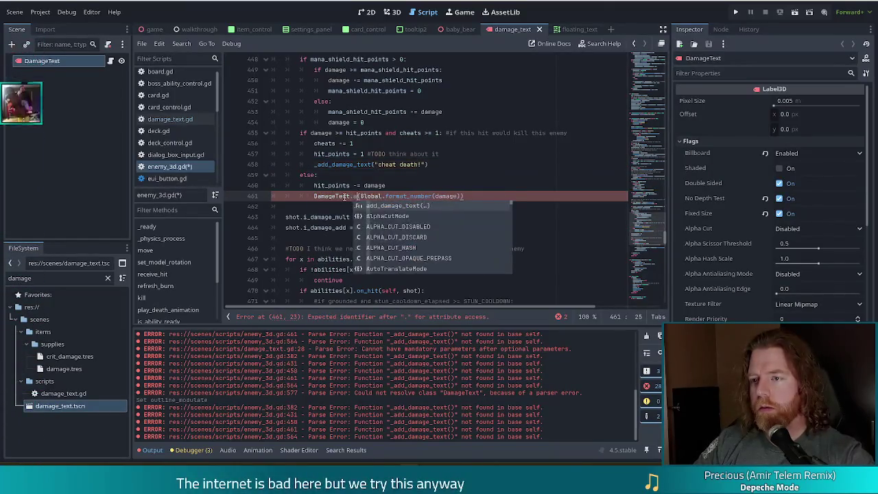
key("Return")
type("background,")
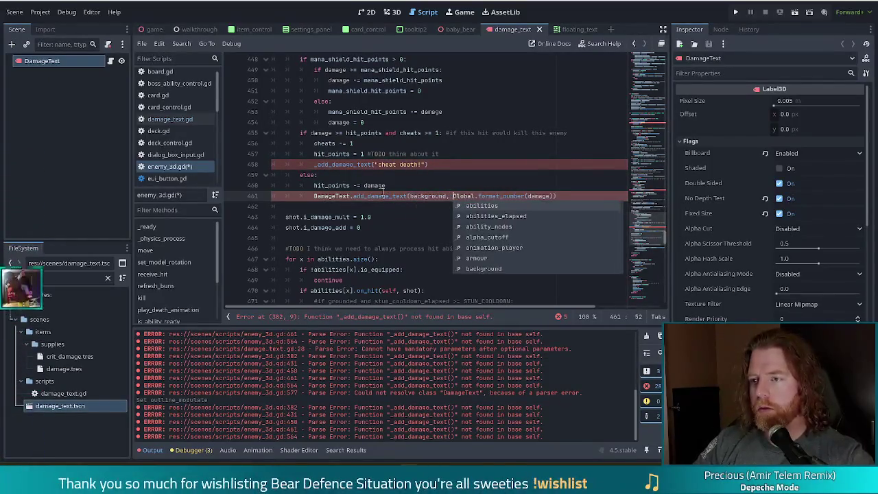
Step: Change line 458's cheat-death call to DamageText.add_damage_text(background, …) and save
left_click(400, 165)
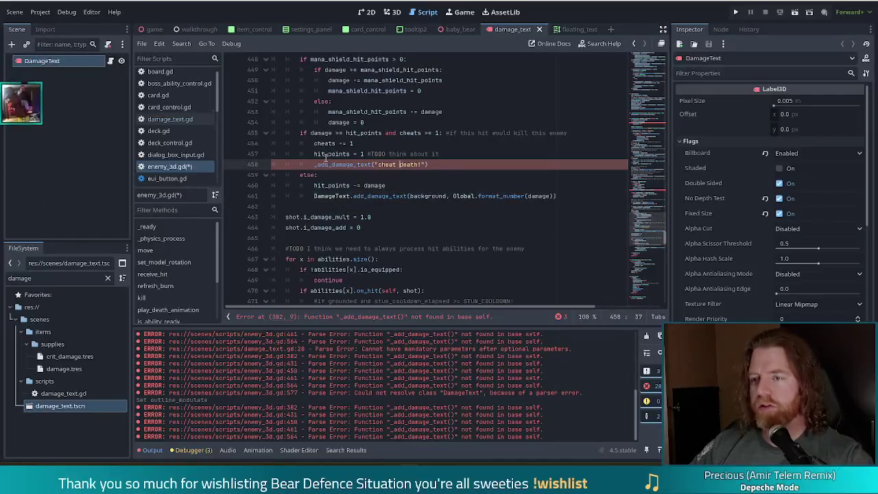
type("Damage")
key("Tab")
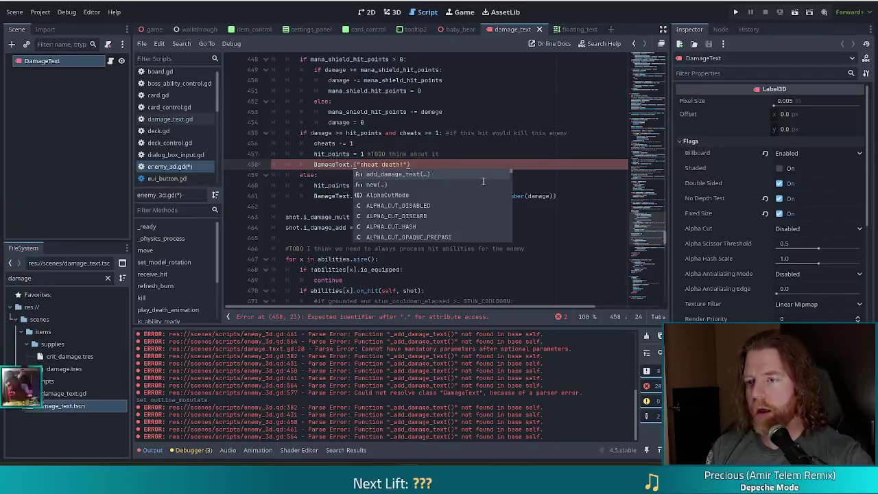
key("Return")
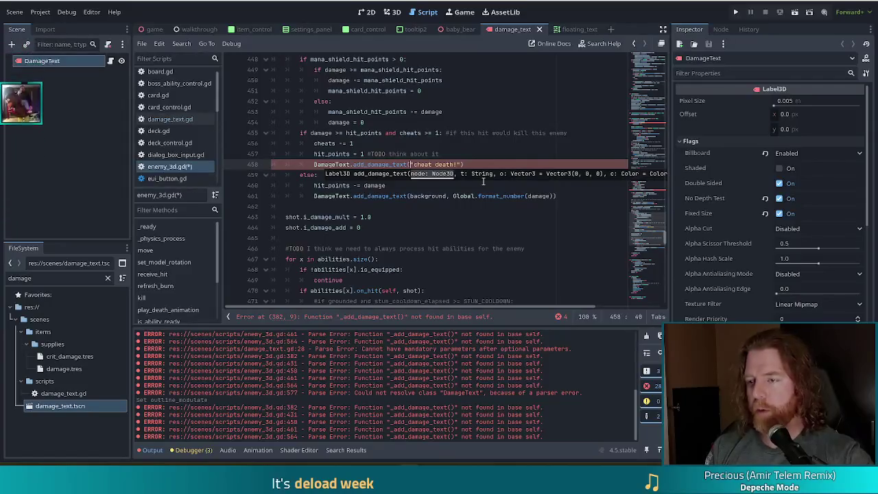
key("BackSpace")
key("BackSpace")
key("BackSpace")
type("ackground")
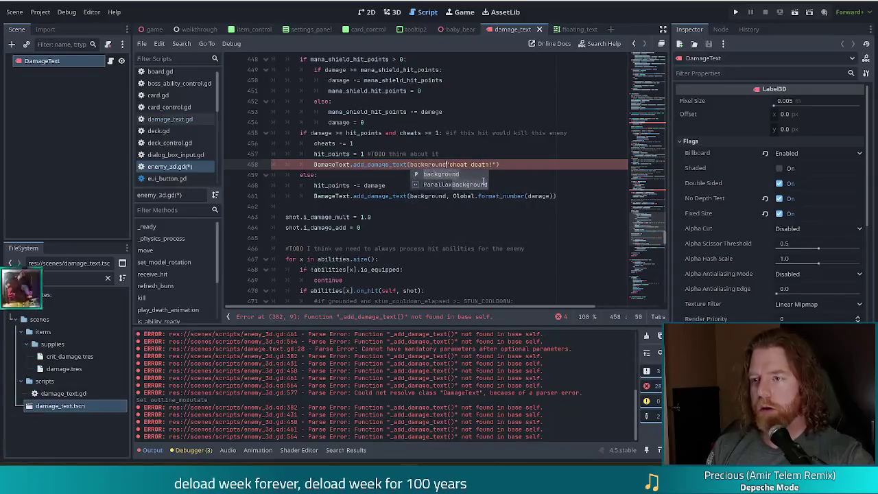
key("Return")
type(",")
key("ctrl+s")
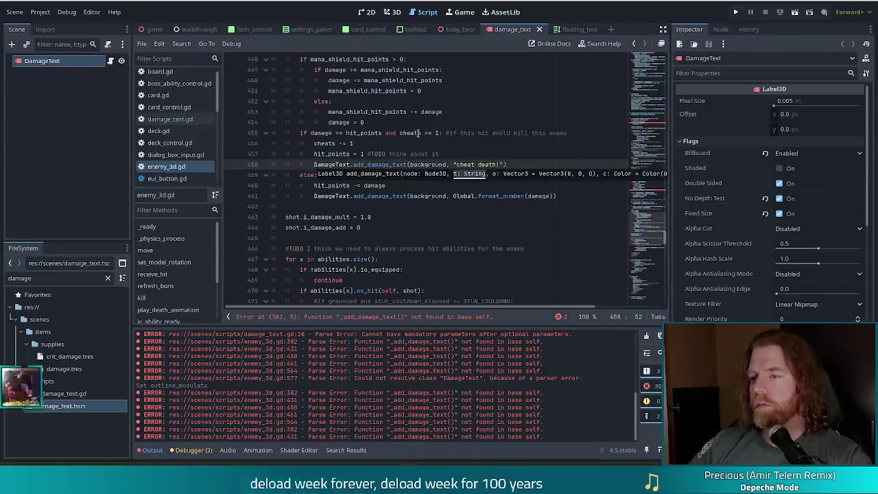
Step: Change the burn-damage text call on line 431 to DamageText.add_damage_text with background as first argument
left_click(441, 133)
scroll(645, 197, "down", 2)
left_click(325, 175)
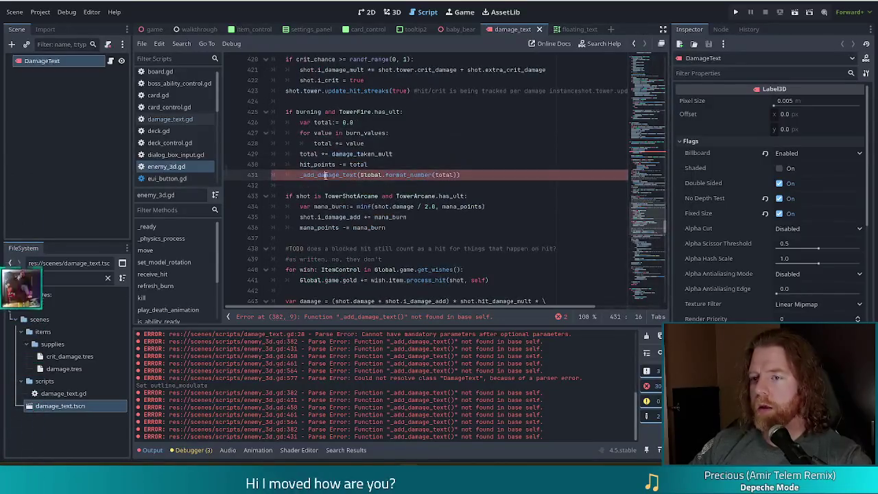
type("Damage")
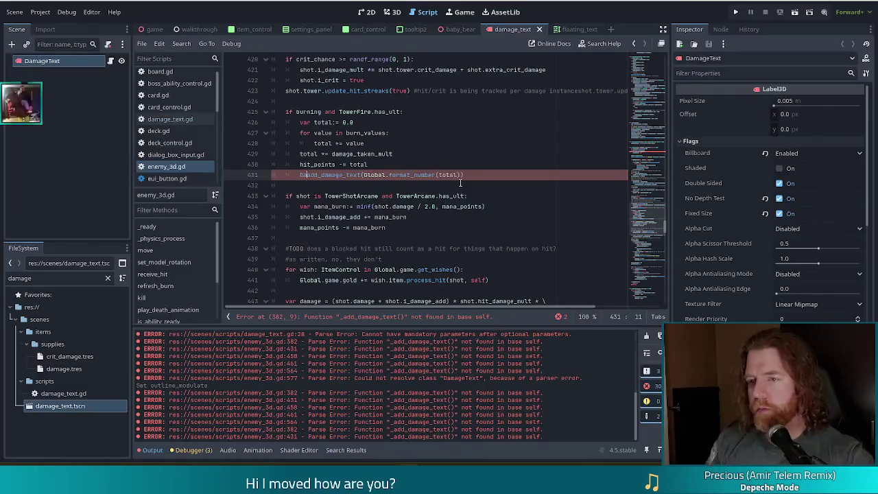
type("Text")
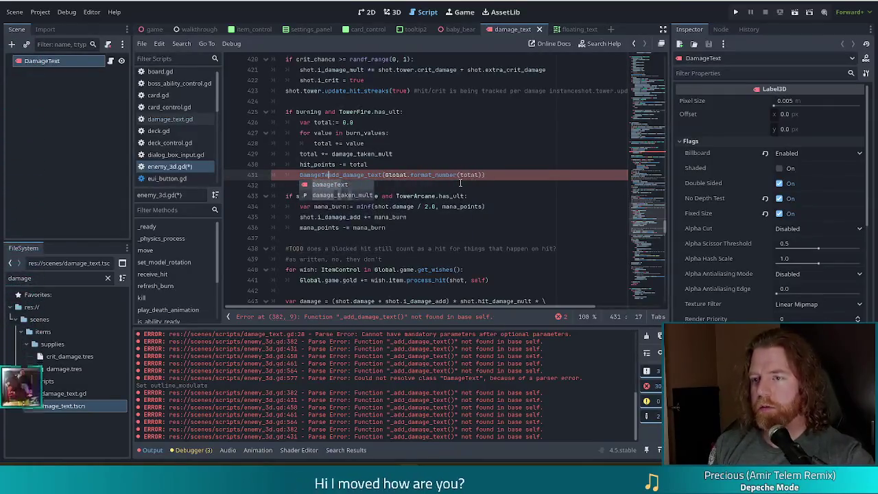
type(".")
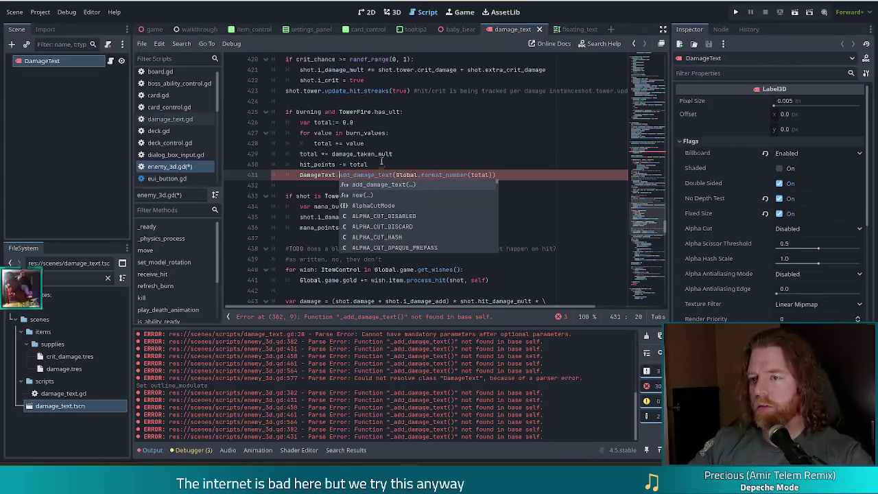
left_click(396, 174)
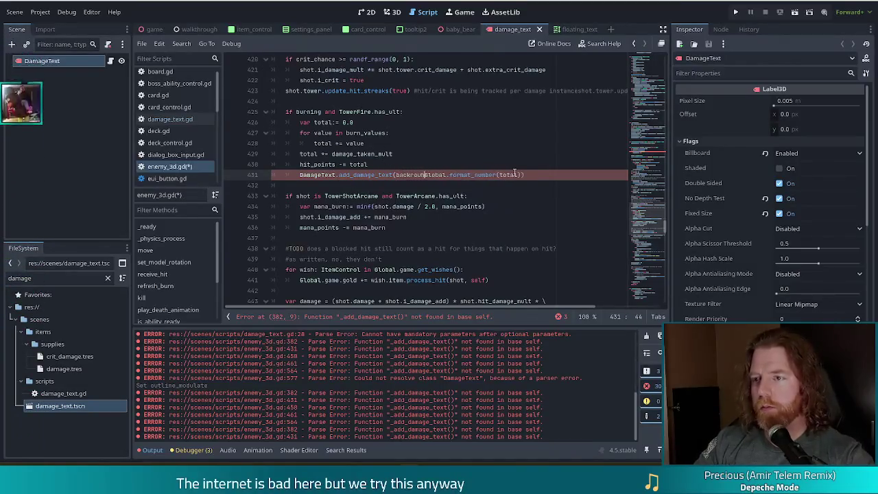
type(",")
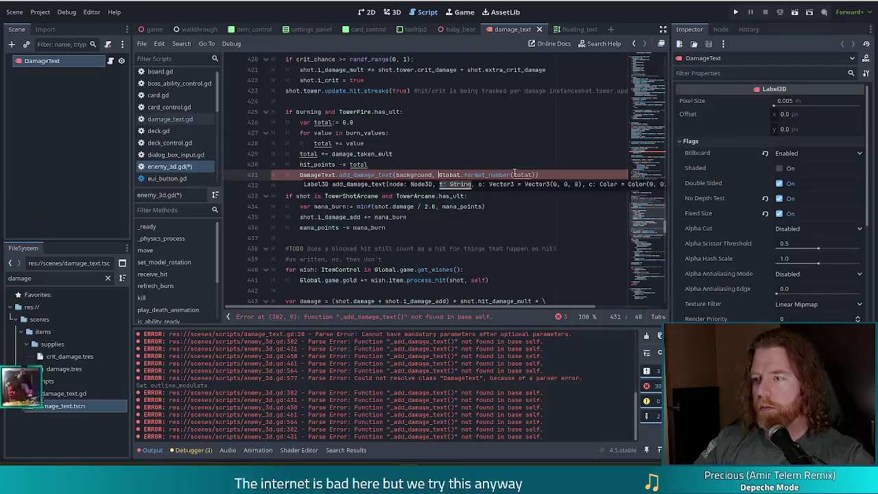
left_click(390, 154)
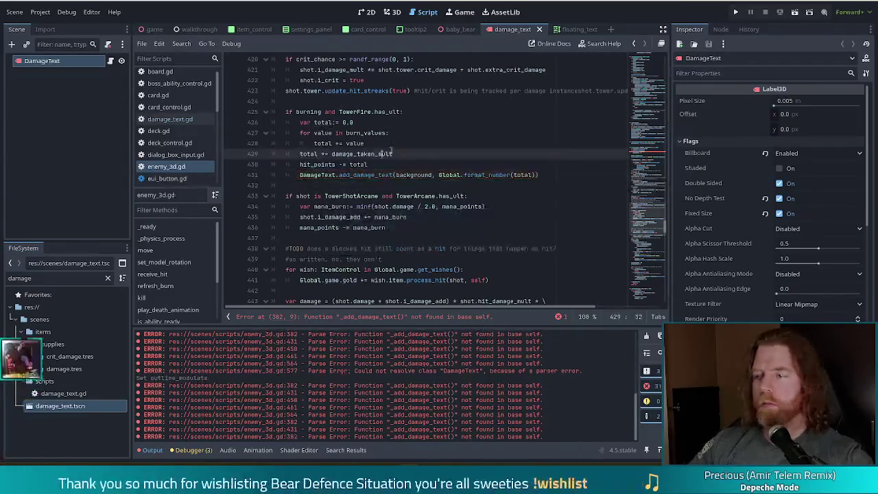
Step: Change the "block!" text call on line 382 to DamageText.add_damage_text(background, ...)
left_click(645, 155)
left_click(317, 206)
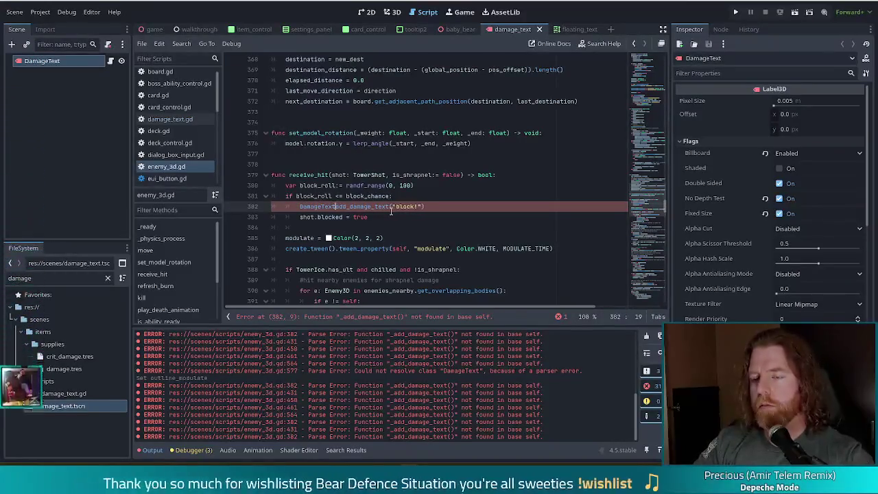
type("t.back")
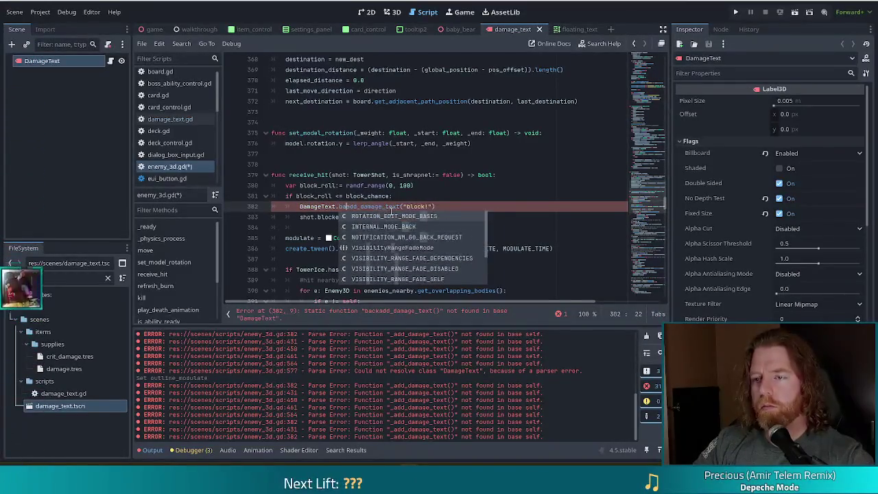
key("BackSpace")
key("BackSpace")
key("BackSpace")
left_click(392, 209)
type("background")
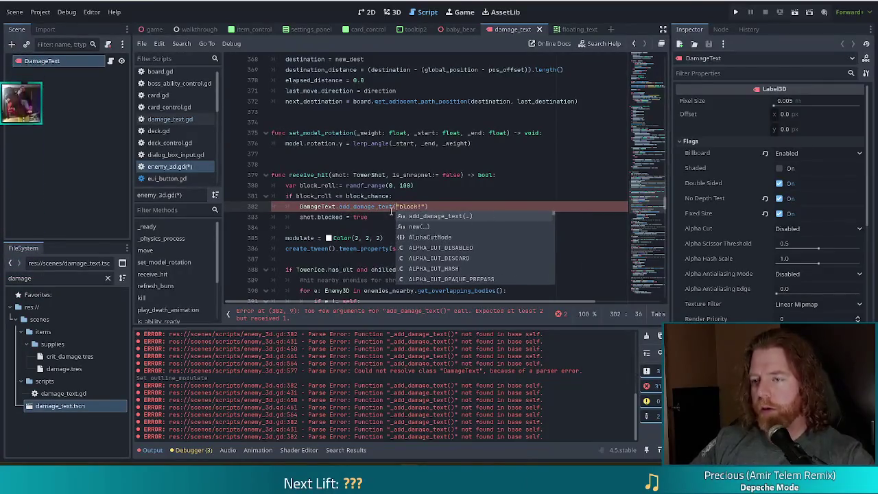
type(",")
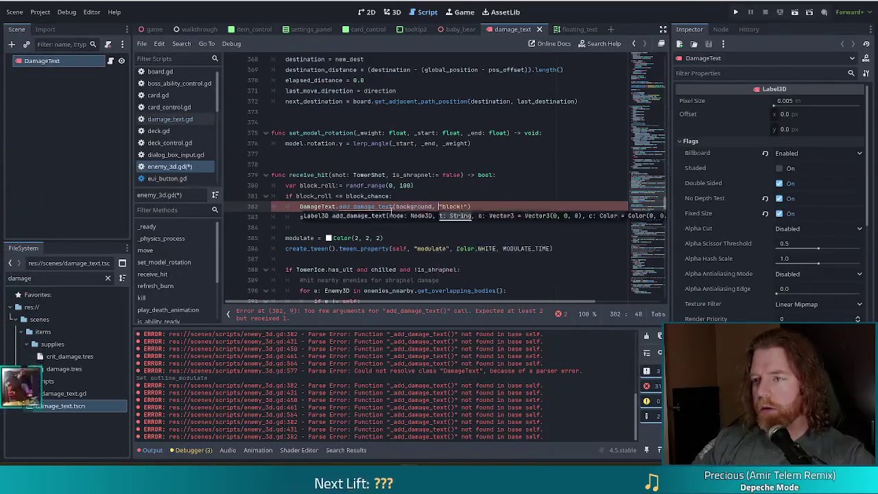
Step: Run the project to test the converted damage-text calls
left_click(337, 185)
left_click(356, 196)
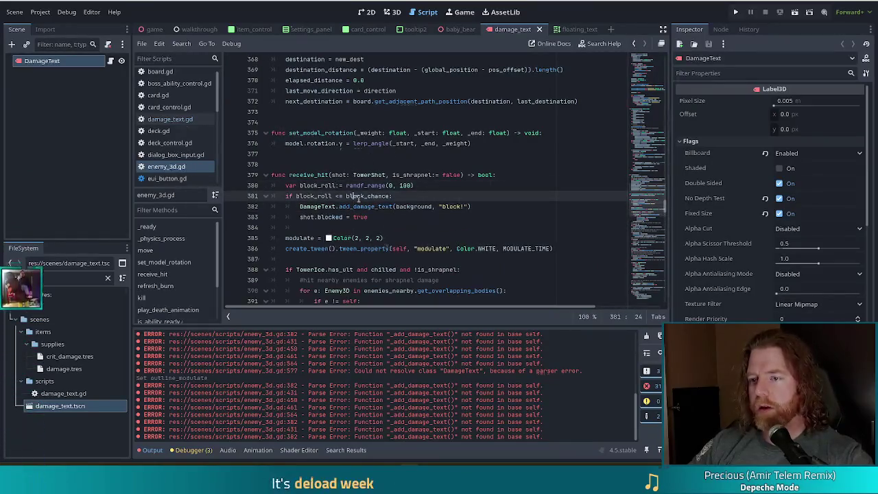
scroll(440, 165, "up", 5)
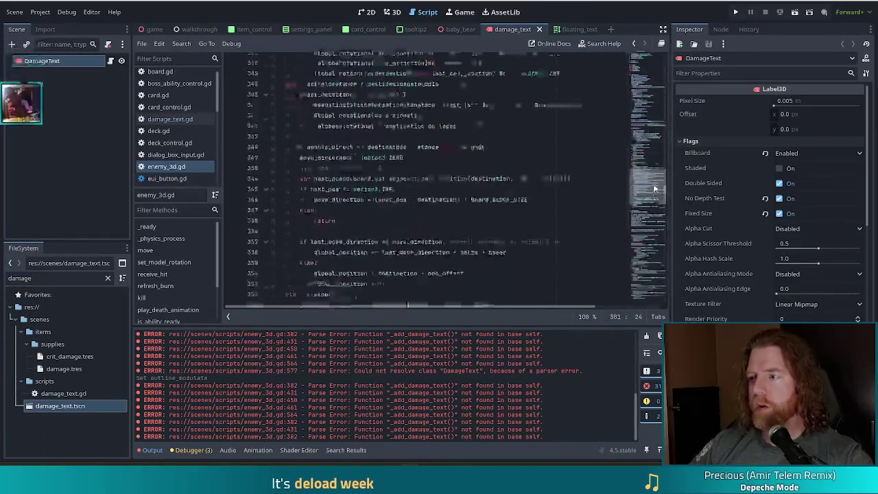
left_click(440, 165)
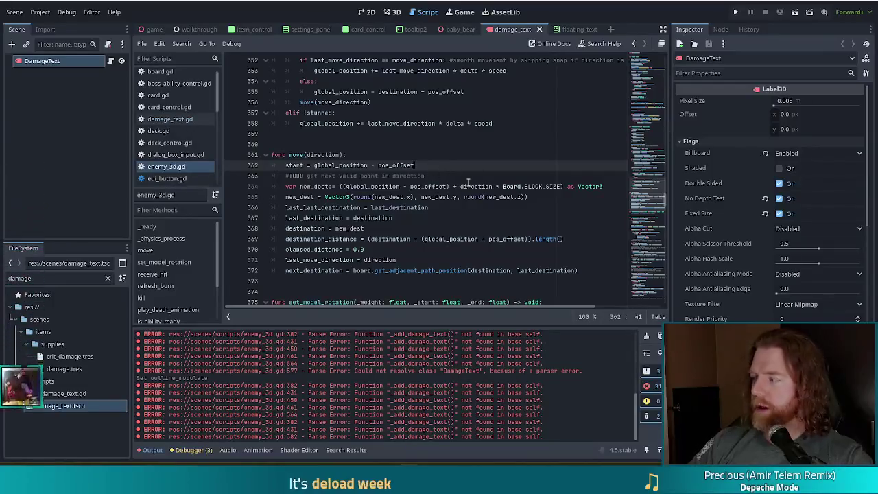
left_click(737, 14)
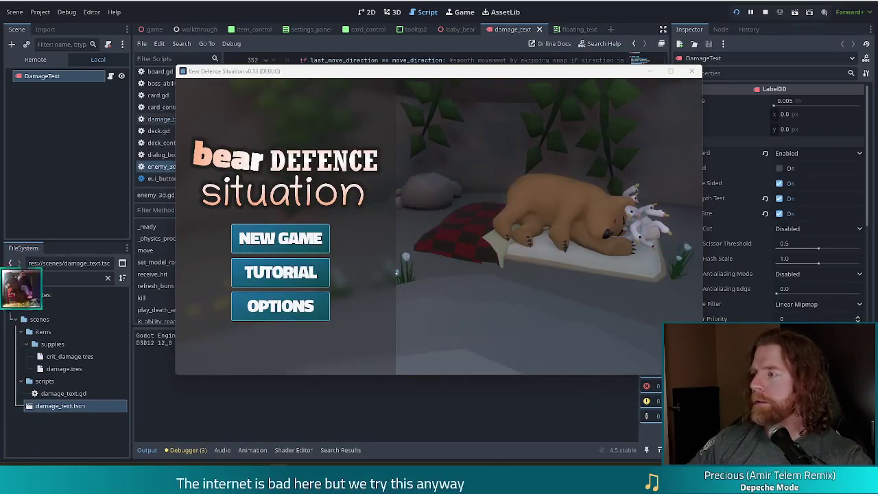
Step: Start a new game and set the enemy to Fire Golem with the console command set_enemy golem_fire
left_click(290, 250)
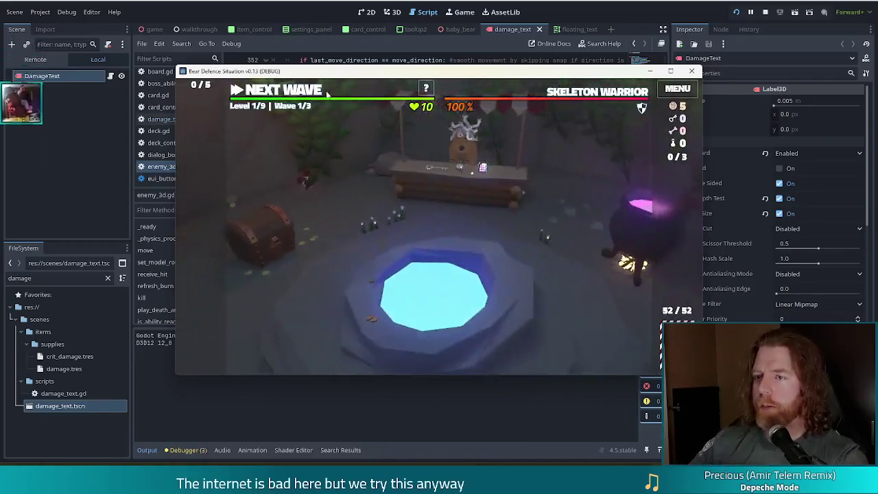
key("grave")
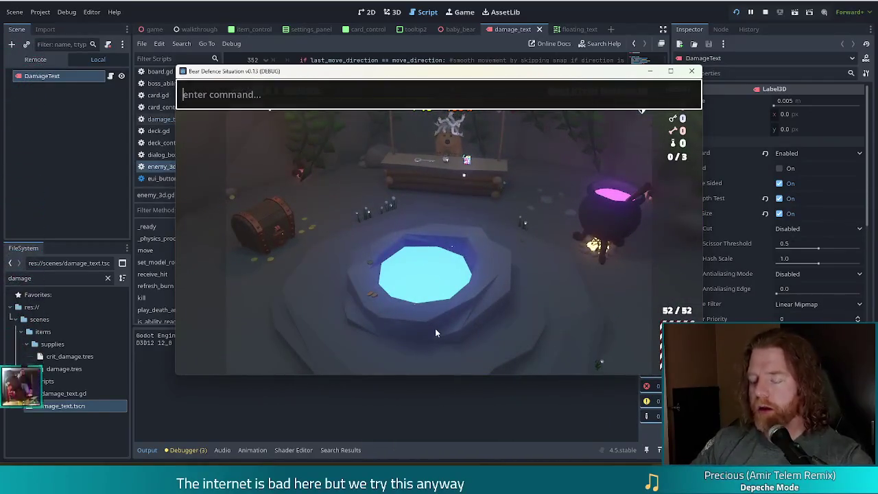
type("set_enemy golem_fire")
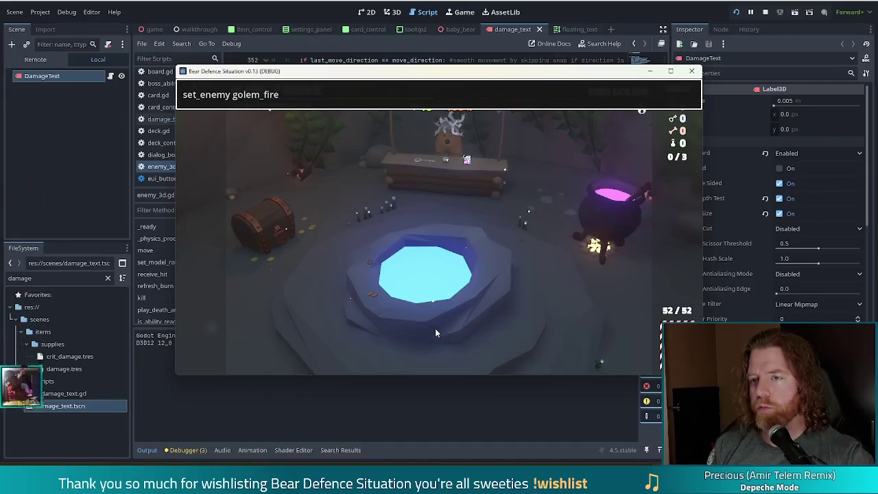
key("Return")
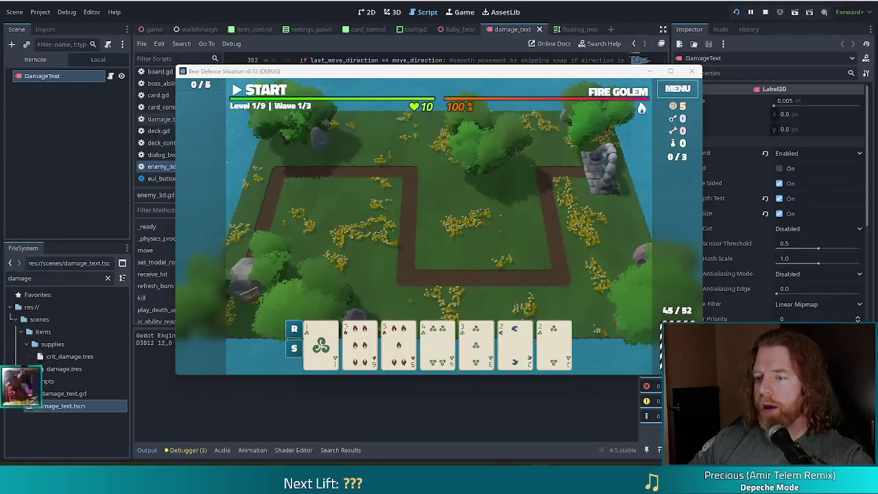
Step: Play a 6-to-2 straight to build a Ballista and place it inside the path loop
left_click_drag(437, 343, 476, 343)
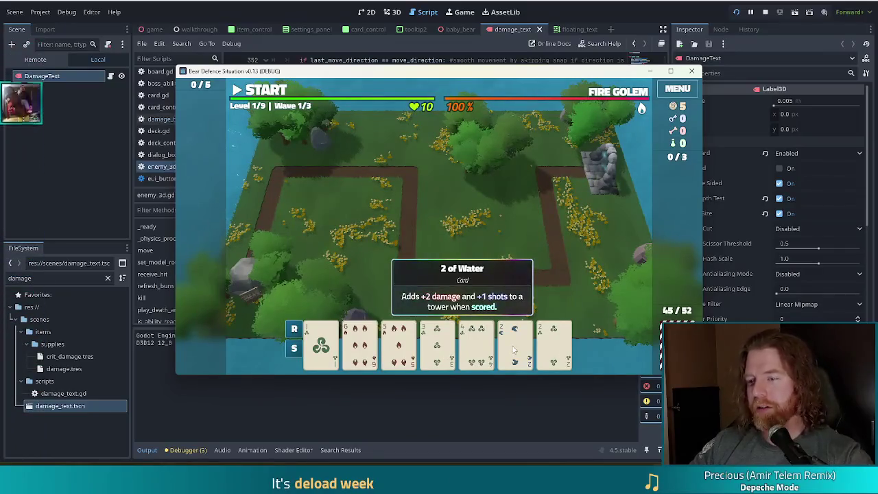
left_click(513, 350)
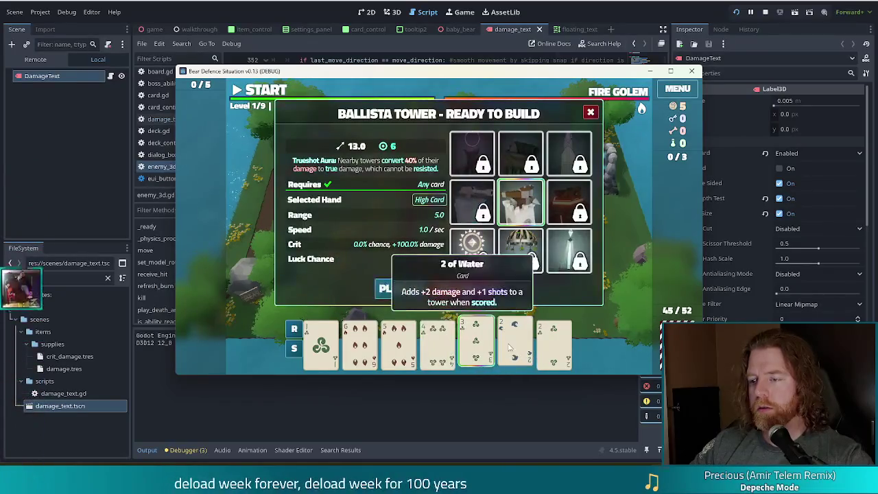
left_click(321, 343)
left_click_drag(360, 343, 553, 343)
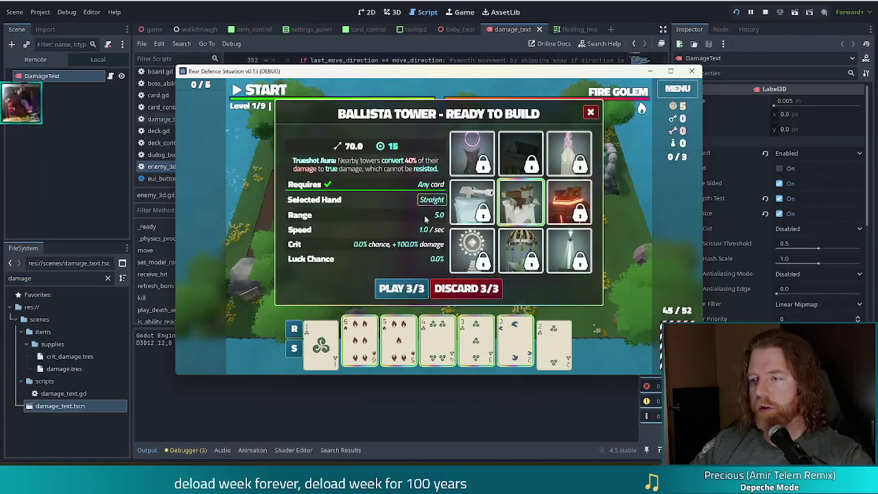
left_click(401, 288)
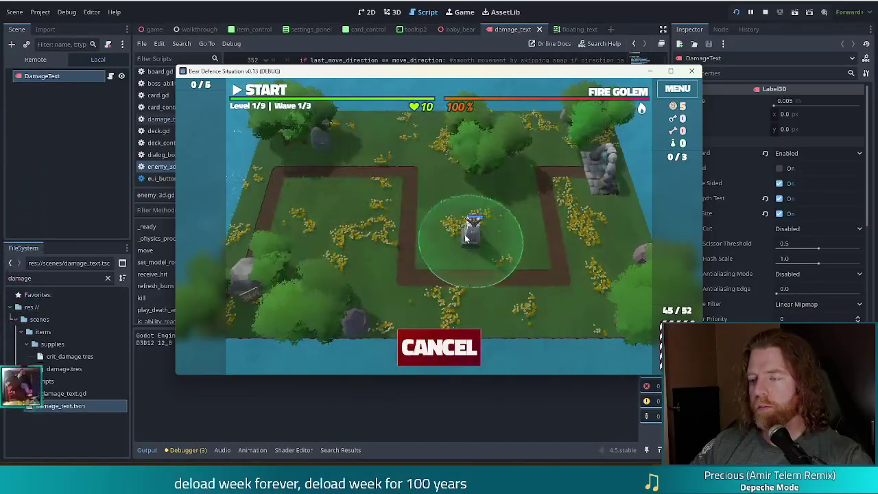
left_click(506, 238)
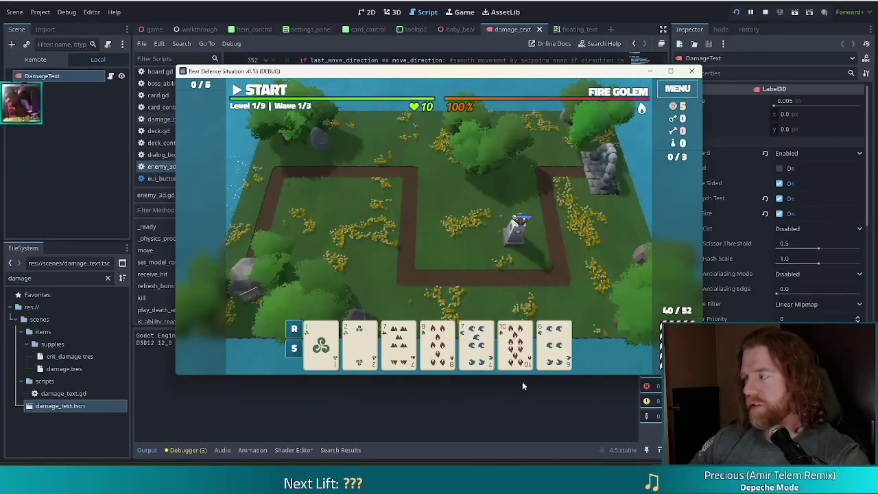
Step: Start the first wave, then pause, resume and pause it again
mouse_move(563, 357)
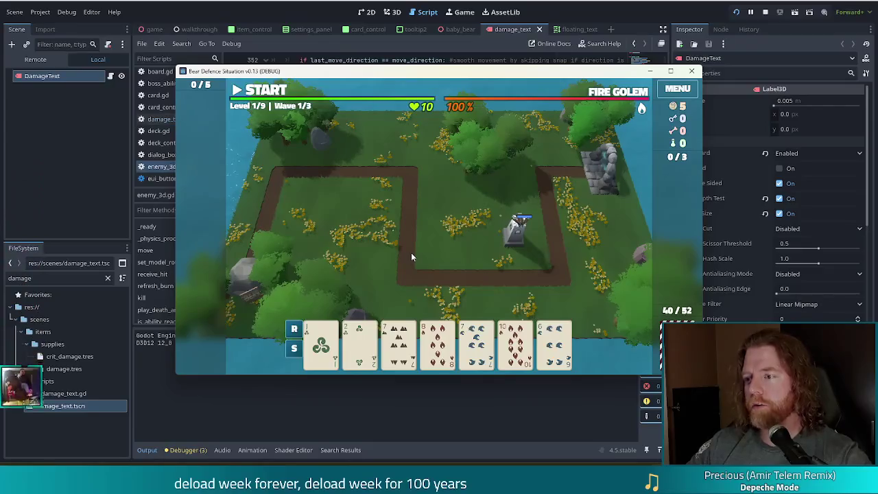
left_click(251, 90)
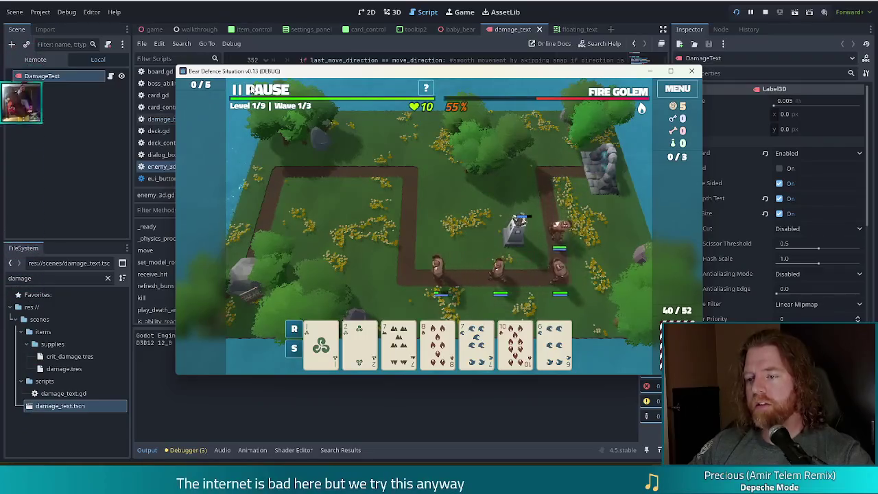
left_click(252, 90)
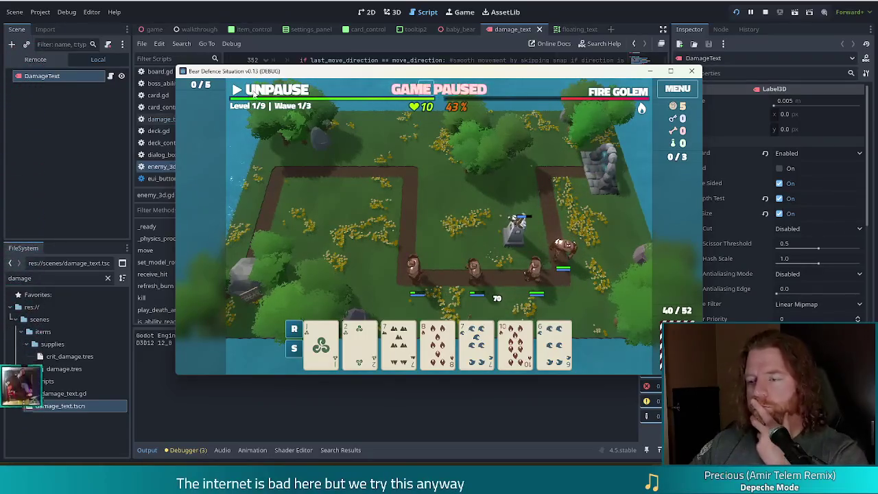
left_click(254, 90)
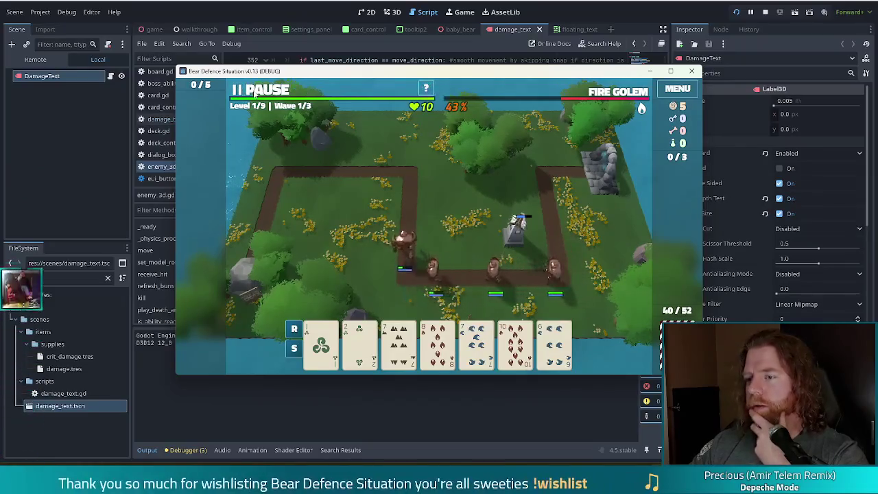
left_click(253, 90)
Step: Sort the hand by rank, play the pair of 7s, cancel placement, and unpause to finish the wave
mouse_move(475, 334)
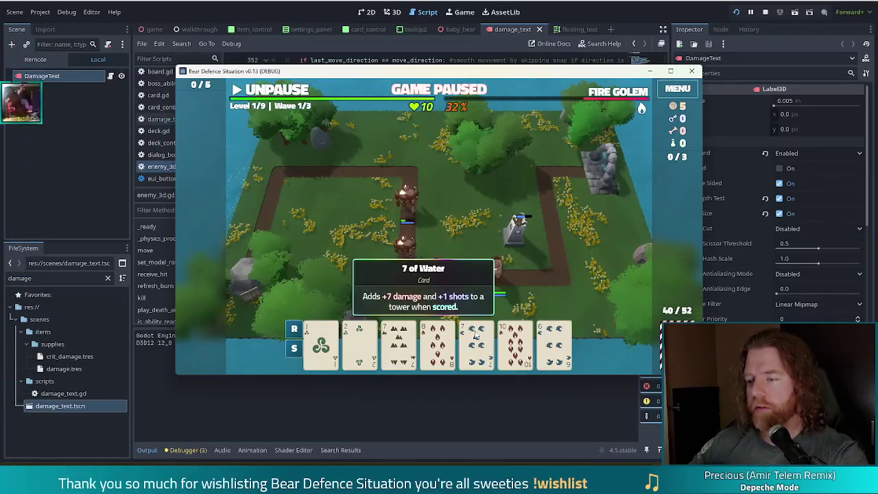
left_click(294, 329)
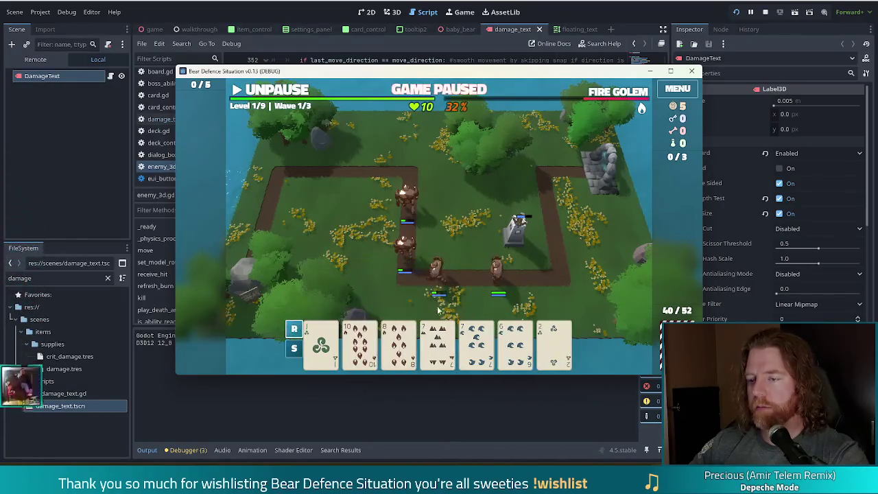
left_click(443, 336)
left_click(481, 336)
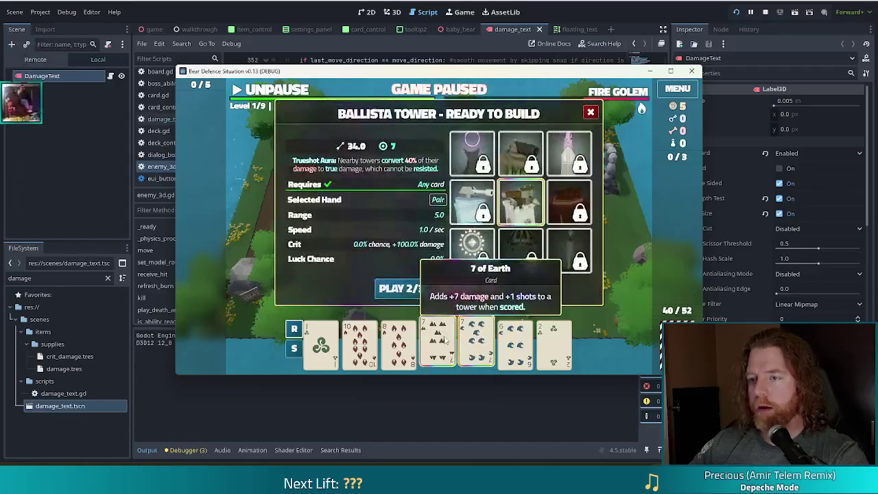
left_click(412, 283)
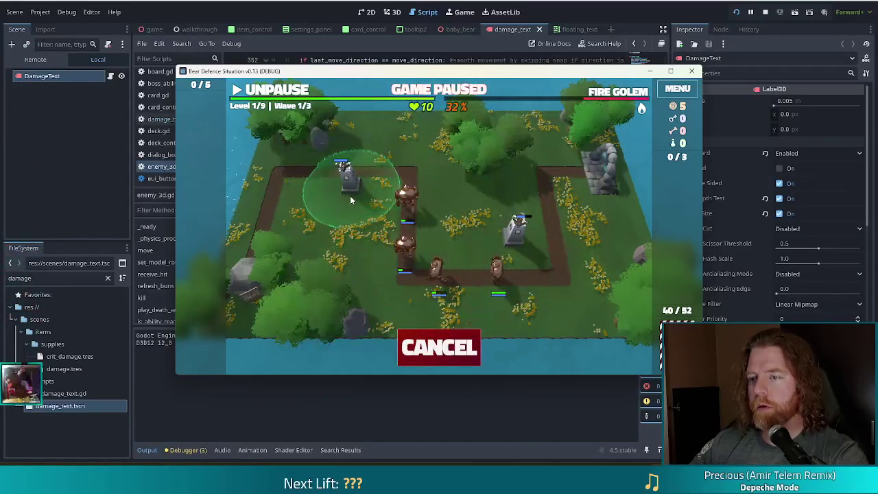
right_click(349, 195)
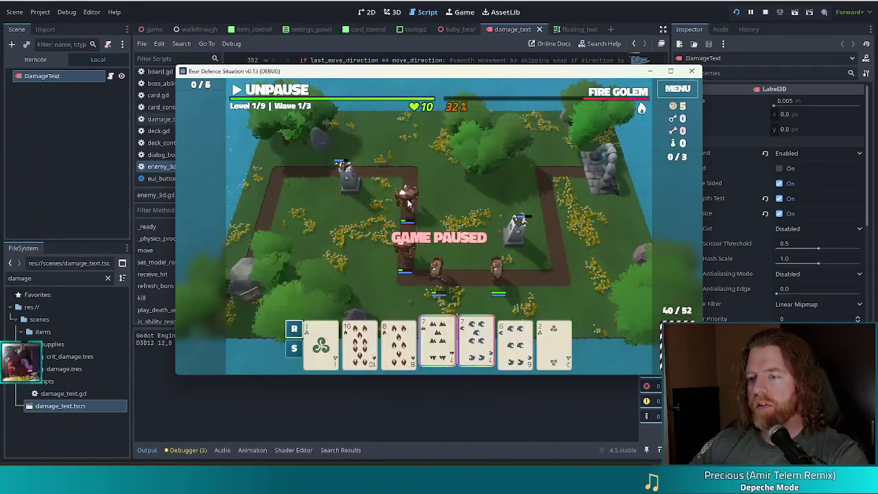
left_click(275, 91)
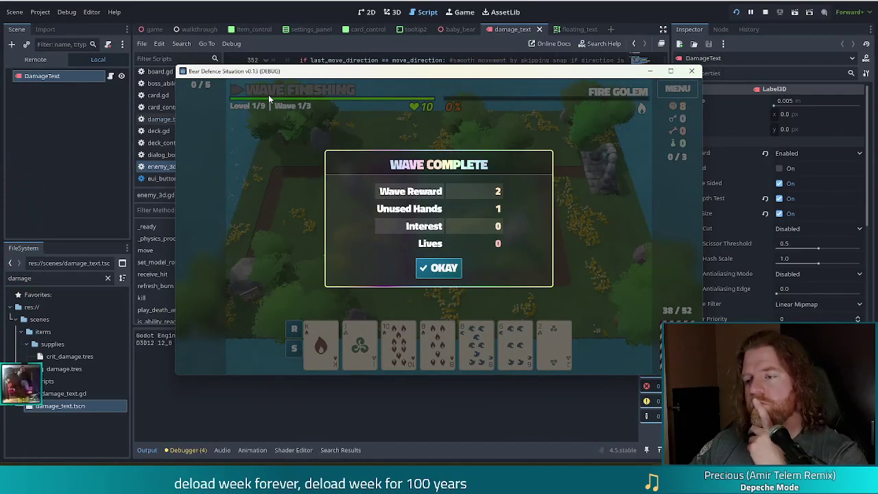
Step: Stop the game and search enemy_3d.gd for 'damagetext' to reach the next match
left_click(765, 12)
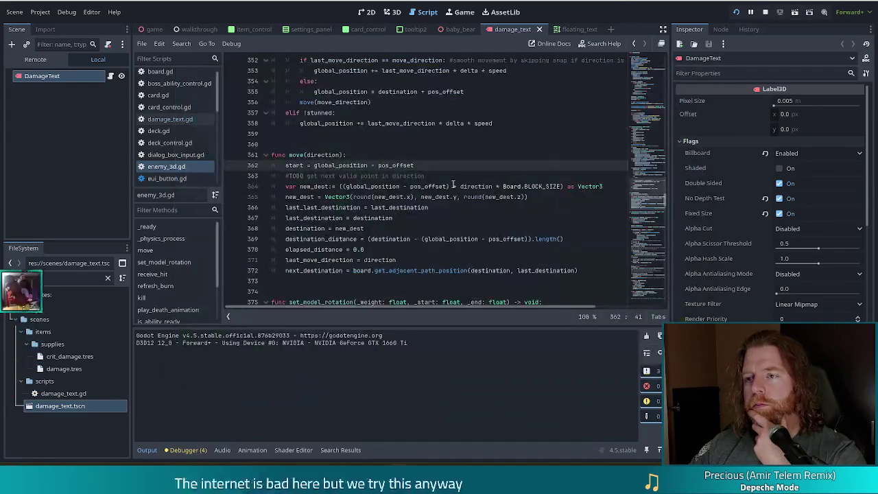
left_click(349, 176)
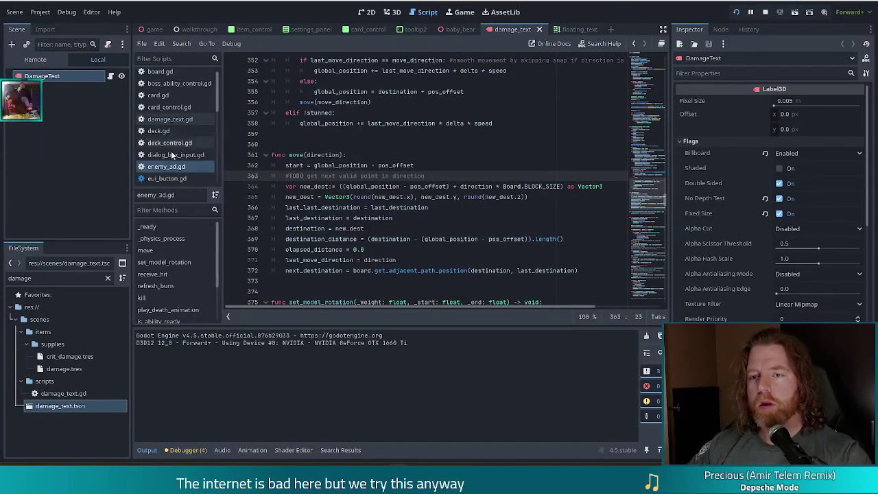
left_click(346, 186)
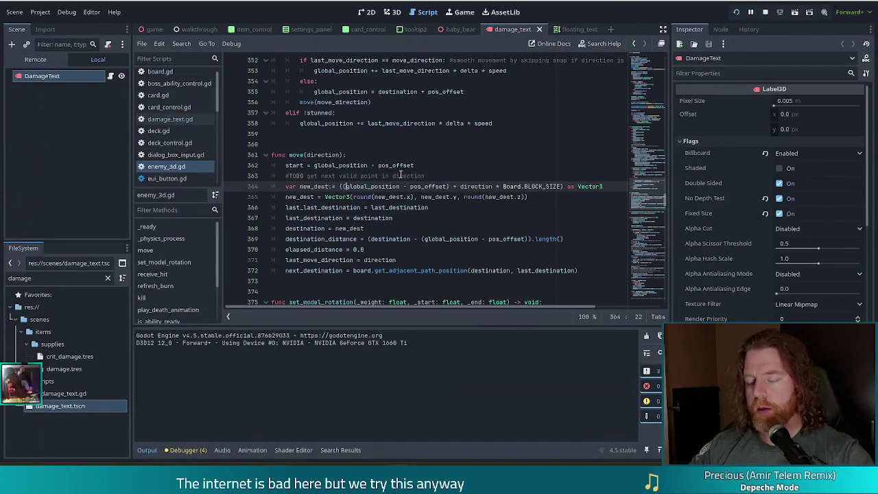
key("ctrl+f")
type("d")
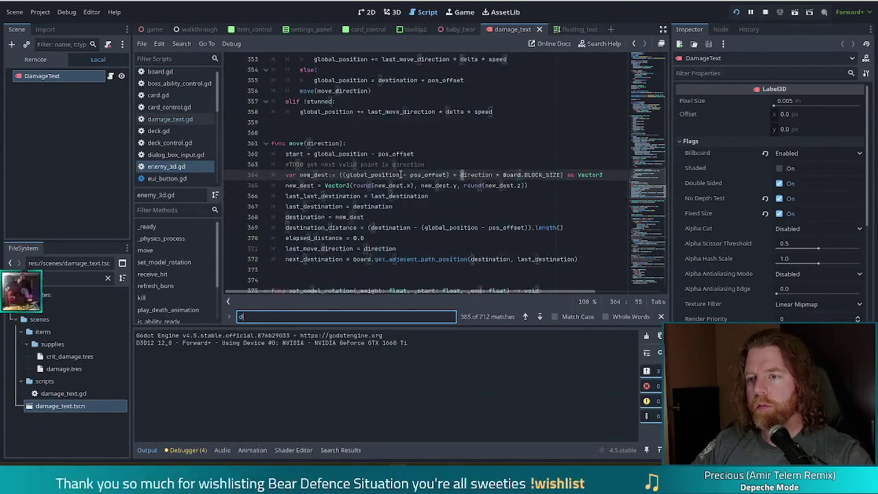
type("amagetext.")
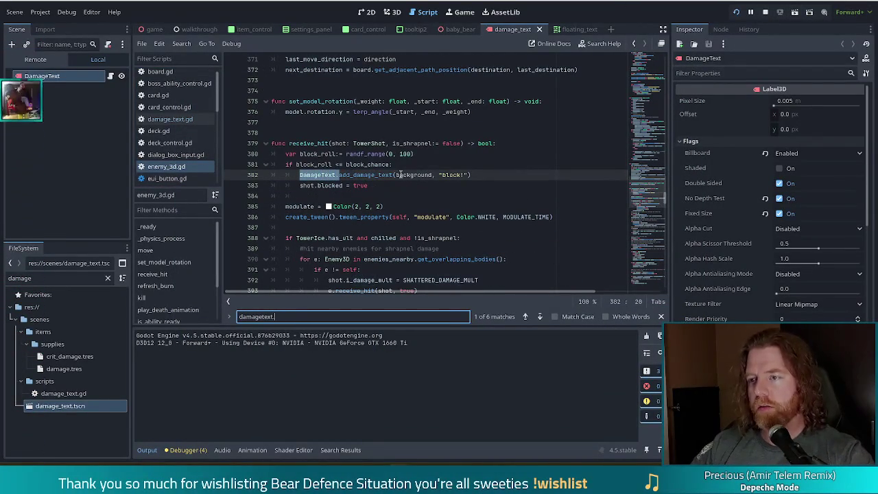
left_click(539, 317)
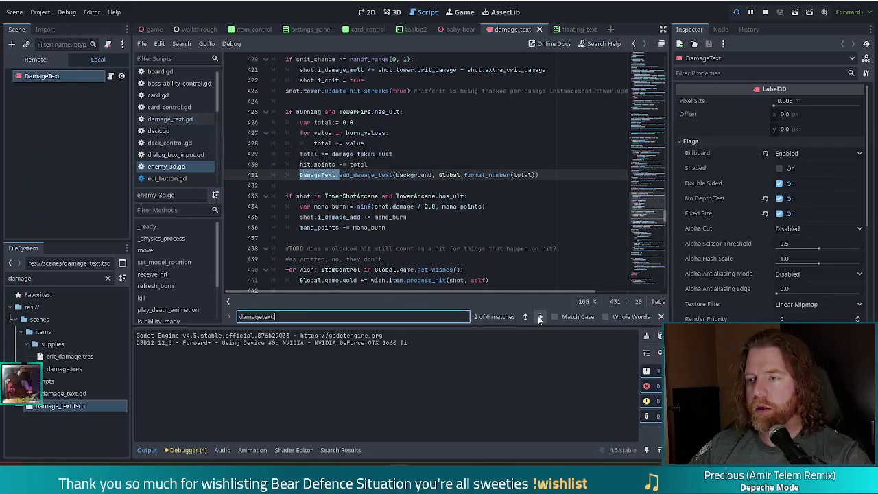
Step: Add print(Global.format_number(total)) on a new line above the burn-damage call
left_click(529, 175)
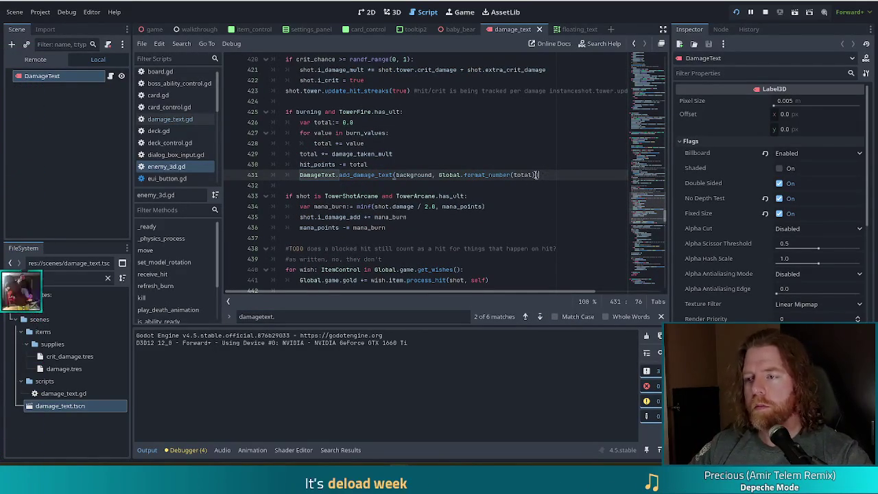
left_click(386, 167)
key("Return")
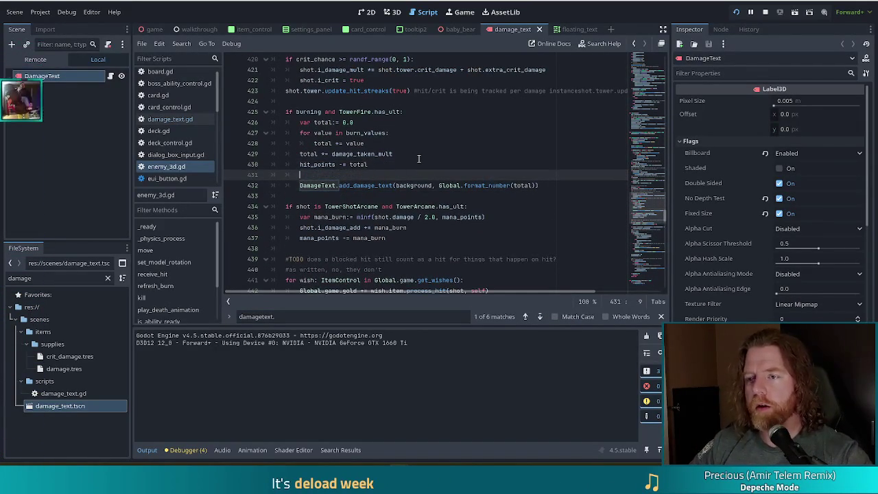
type("print()")
left_click(417, 157)
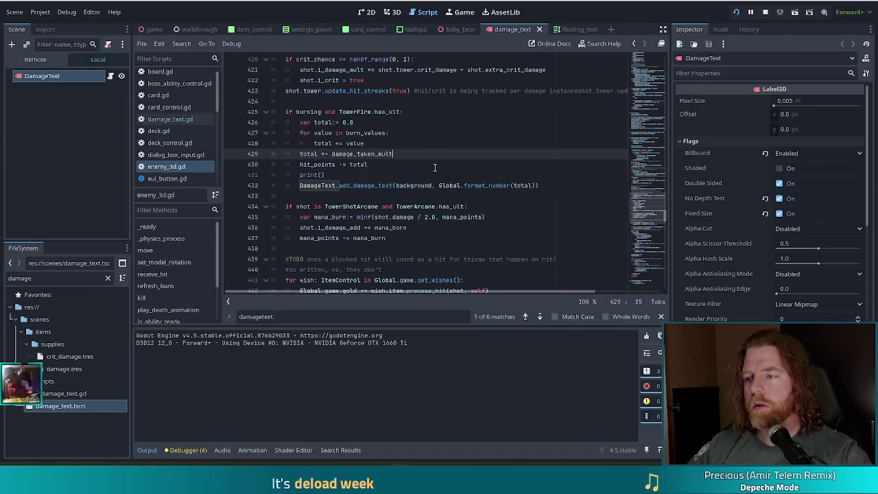
left_click_drag(438, 185, 538, 185)
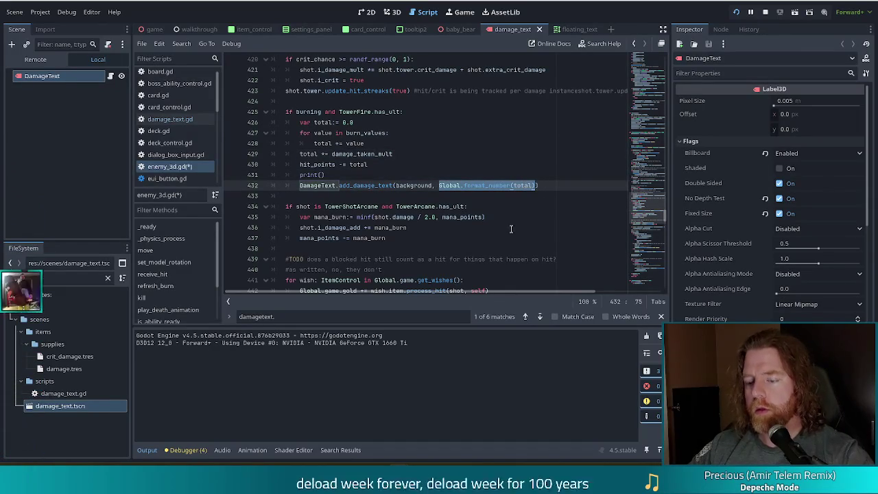
key("ctrl+c")
left_click(322, 175)
key("ctrl+v")
Step: Delete that debug print line and move on to the third DamageText match
left_click(333, 143)
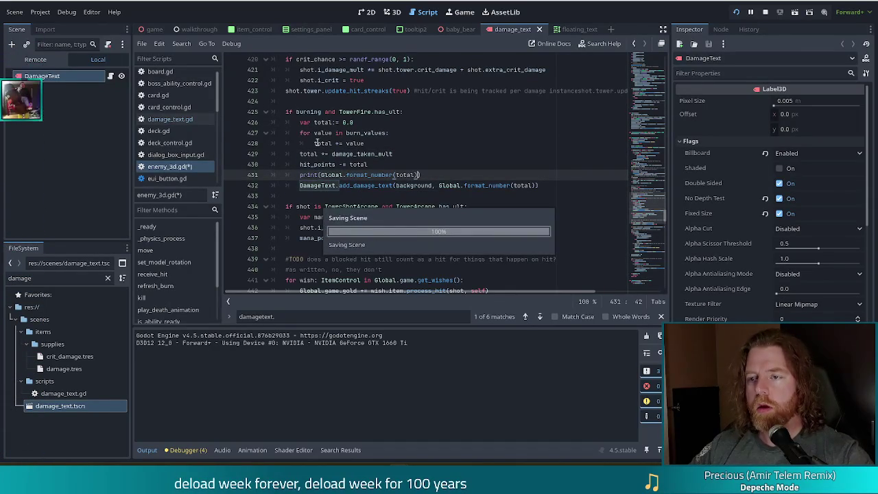
left_click(364, 164)
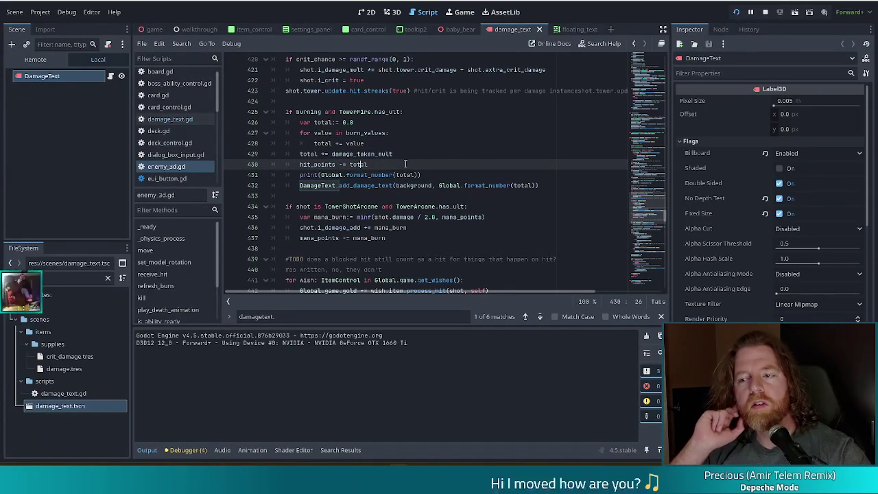
left_click_drag(439, 176, 442, 167)
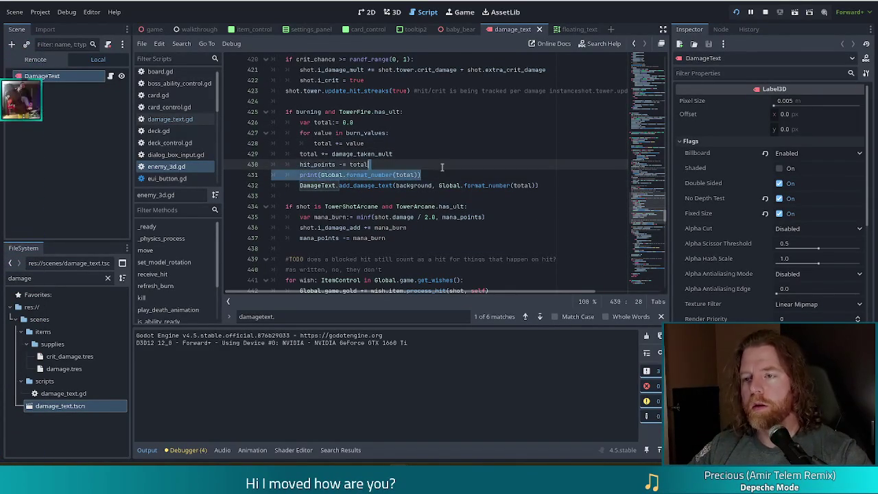
key("Delete")
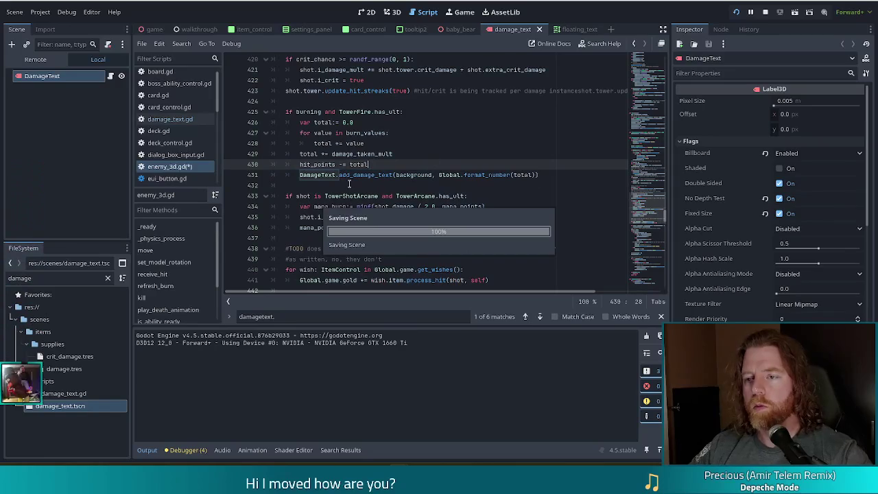
left_click(380, 175)
left_click(538, 317)
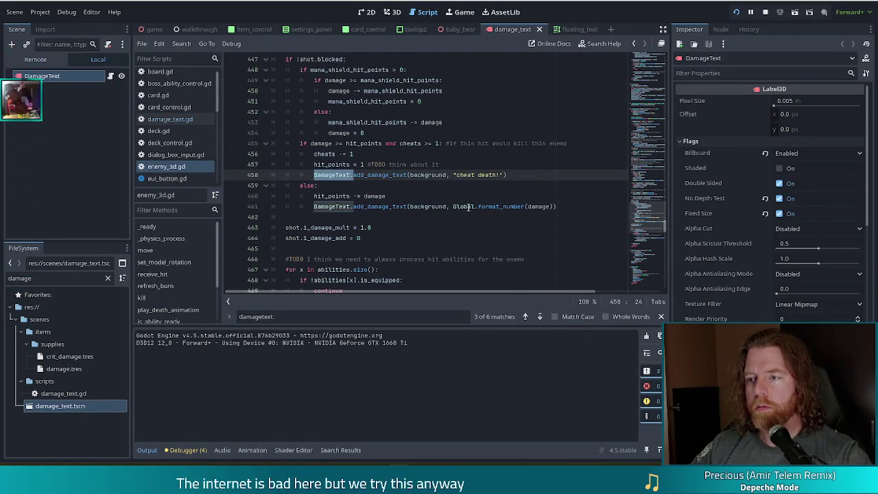
Step: Insert print(str(damage)) on new line 461 before the DamageText call and save enemy_3d.gd
left_click(539, 317)
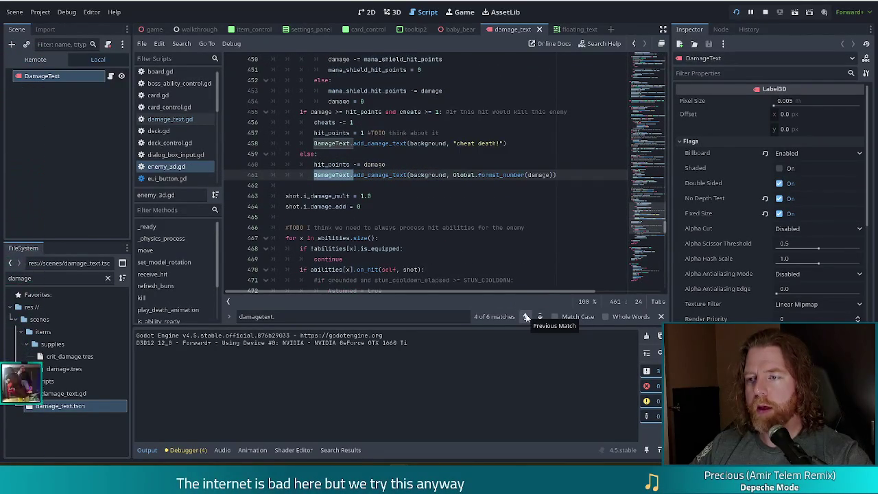
left_click(526, 317)
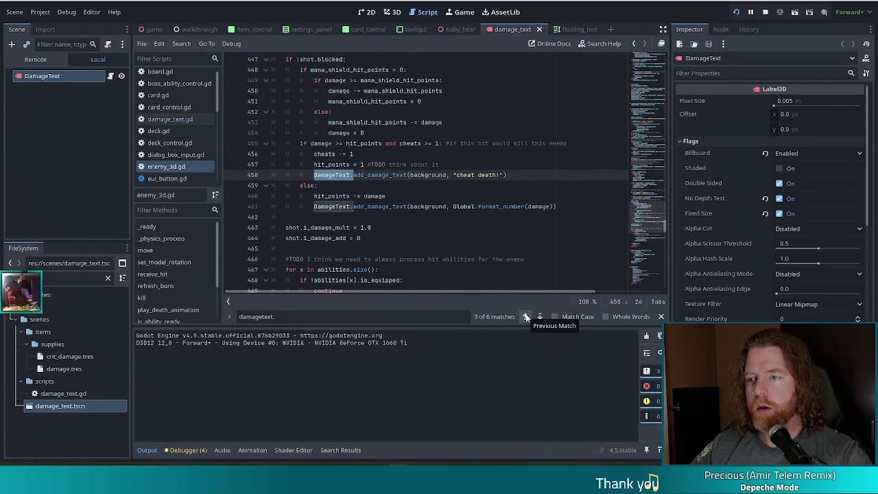
left_click(526, 317)
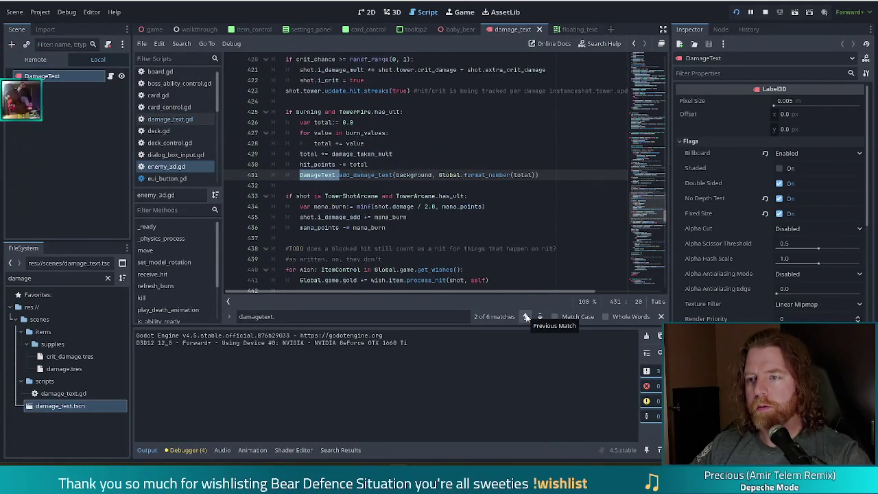
left_click(540, 317)
left_click(540, 317)
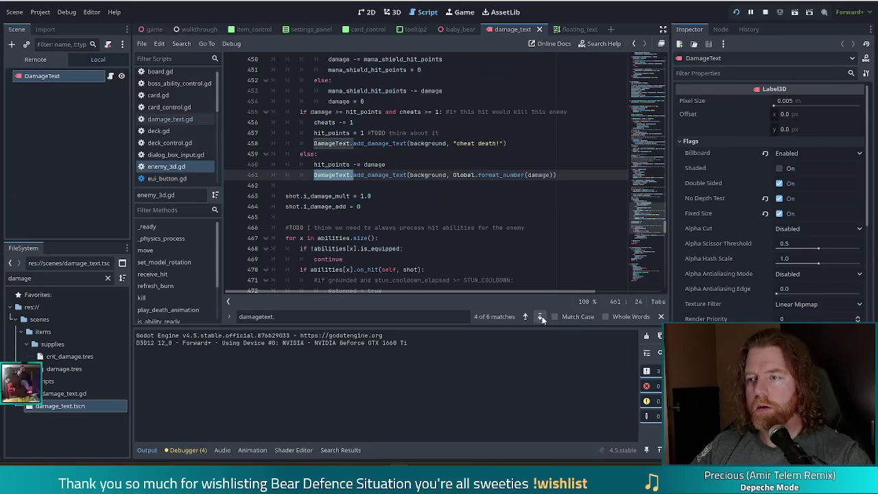
left_click(356, 163)
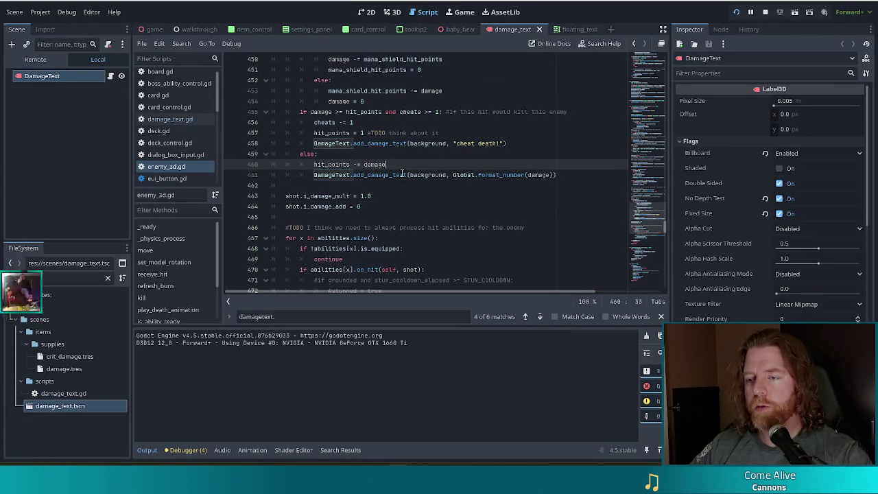
key("Return")
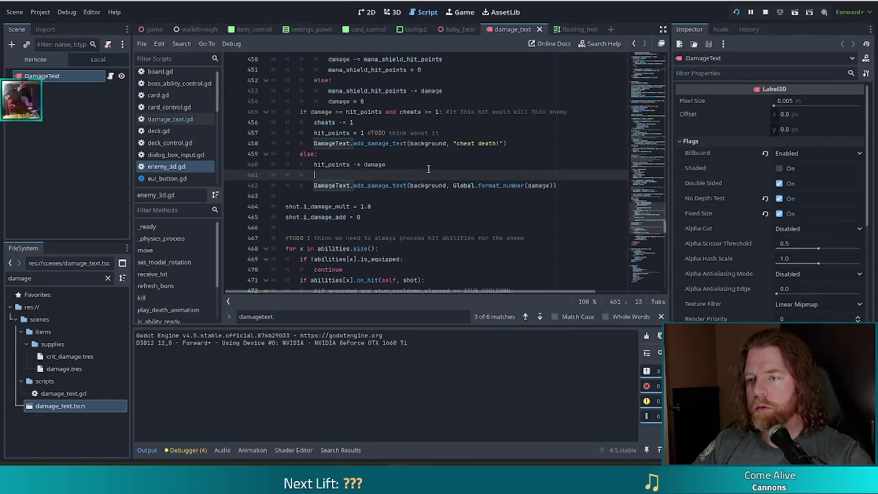
type("print(str")
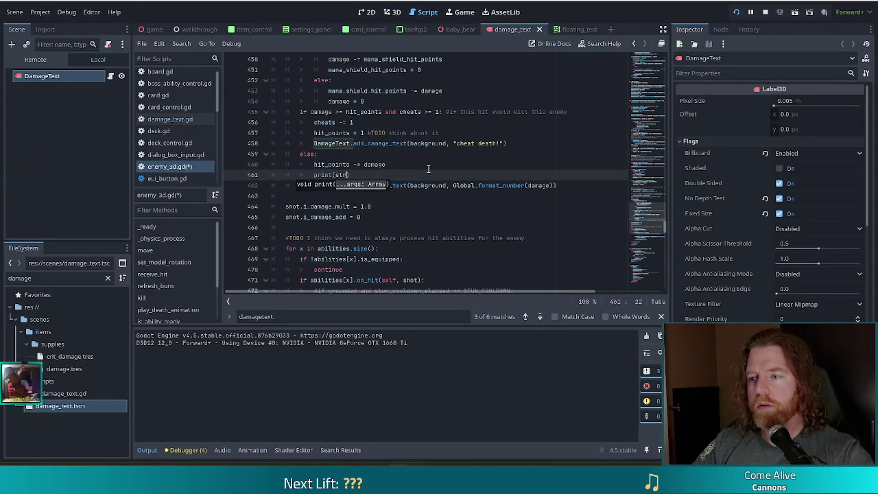
type("(damage")
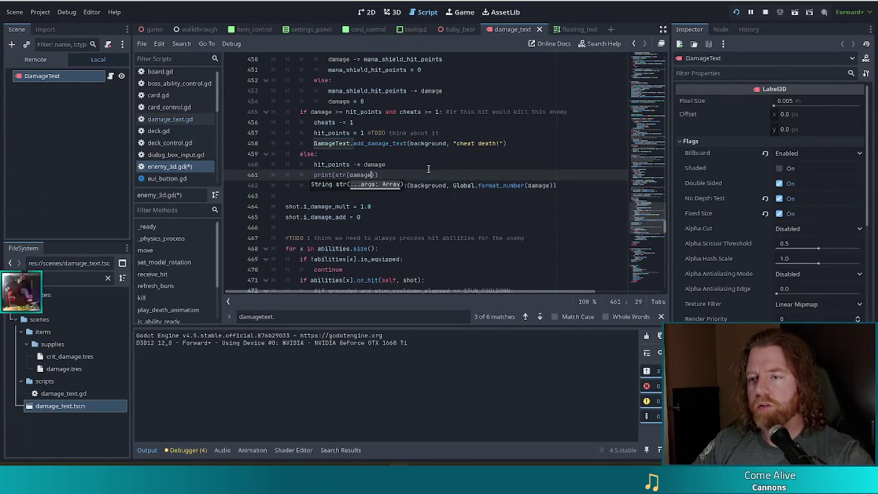
type(")")
key("ctrl+s")
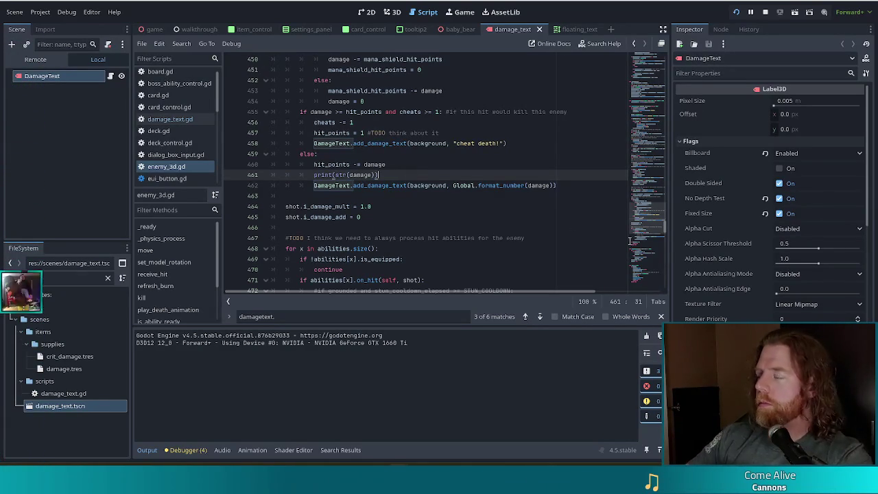
left_click(469, 179)
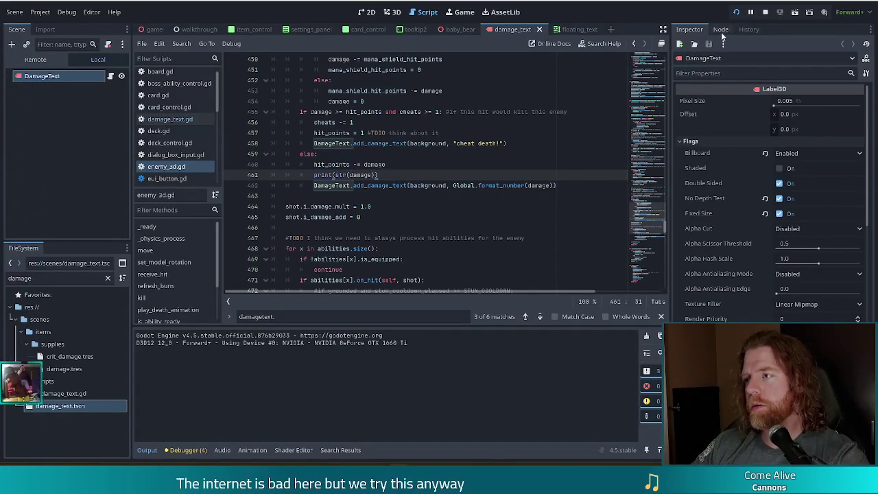
key("alt+Tab")
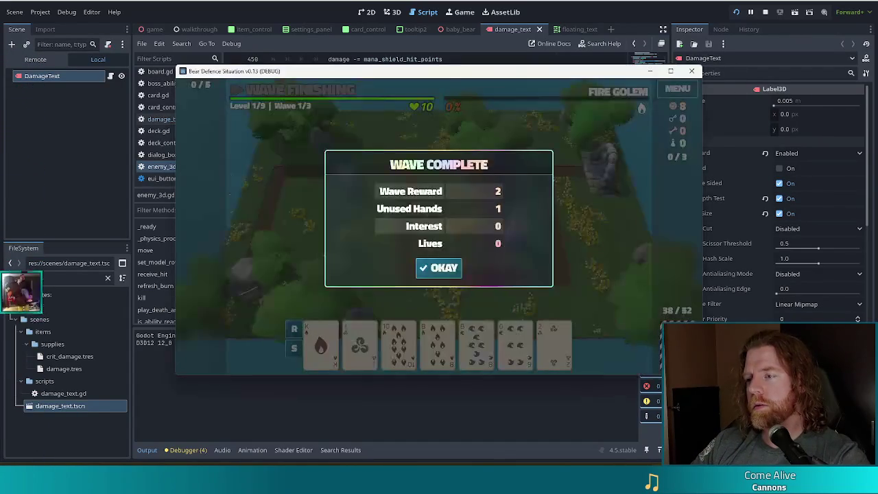
Step: Dismiss the Wave Complete summary with OKAY so Wave 2/3 is ready
left_click(440, 269)
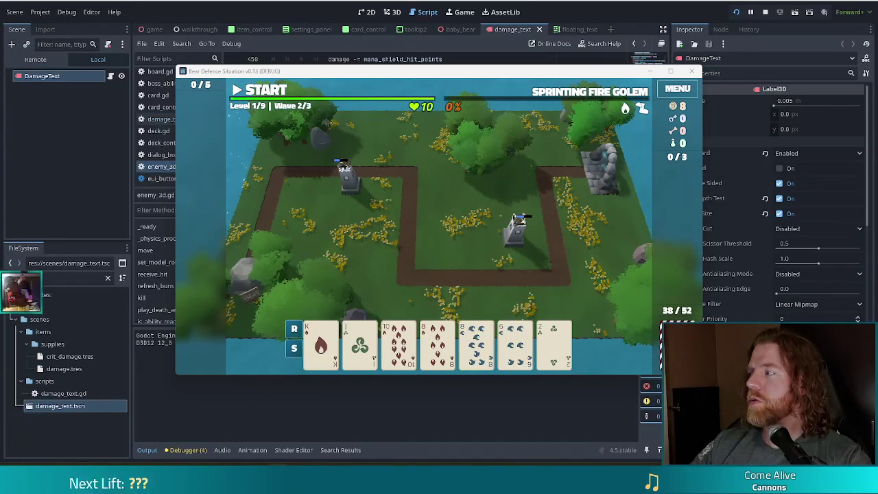
key("alt+Tab")
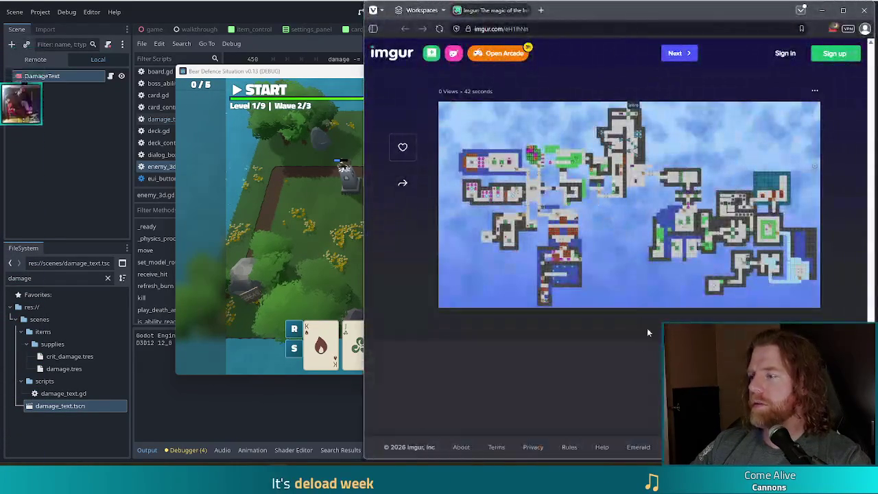
Step: Maximize the Godot editor and bring the Imgur map page back in front, centred over it
key("alt+Tab")
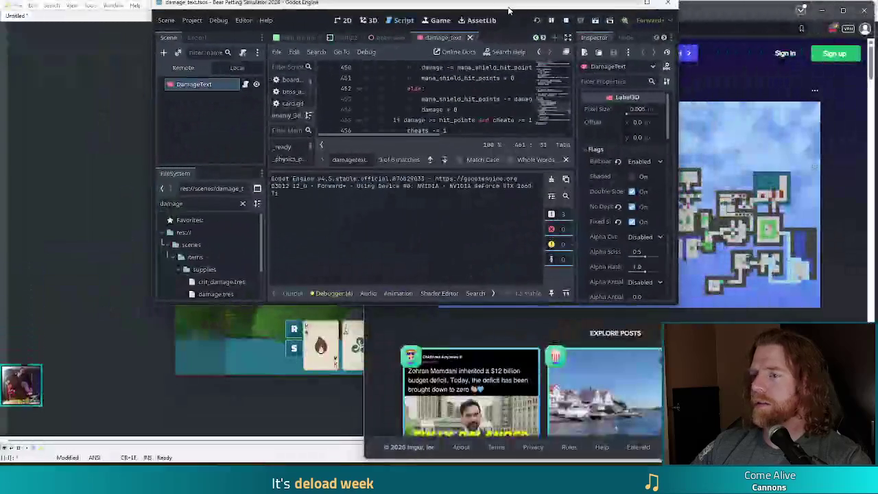
double_click(515, 30)
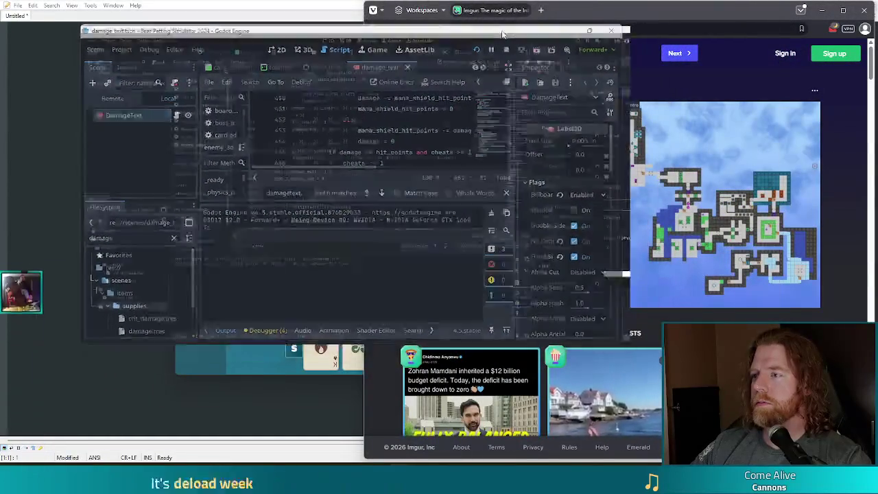
mouse_move(278, 477)
left_click(328, 439)
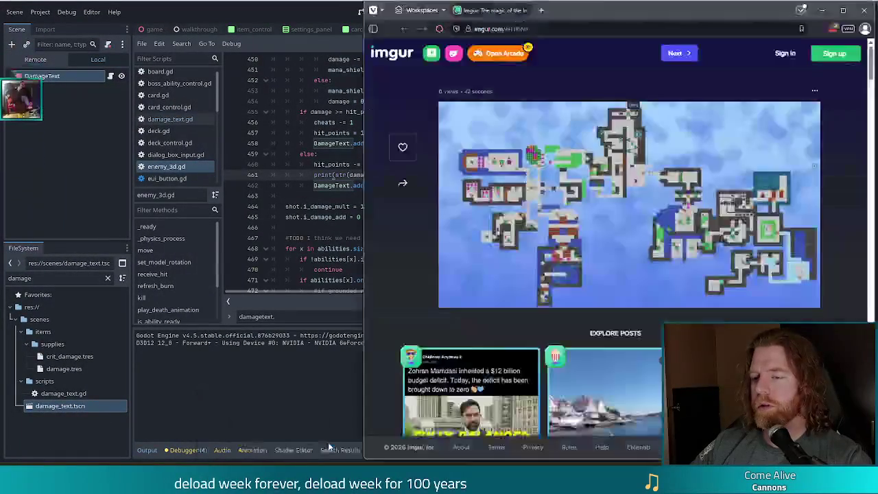
left_click_drag(662, 17, 451, 17)
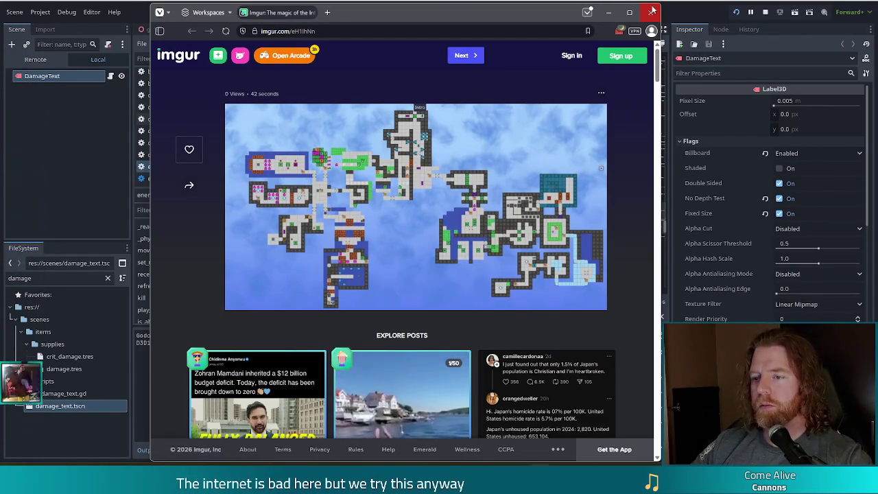
Step: Close the Imgur browser and start wave 2, watching damage values like 78.0 print to Output
left_click(652, 11)
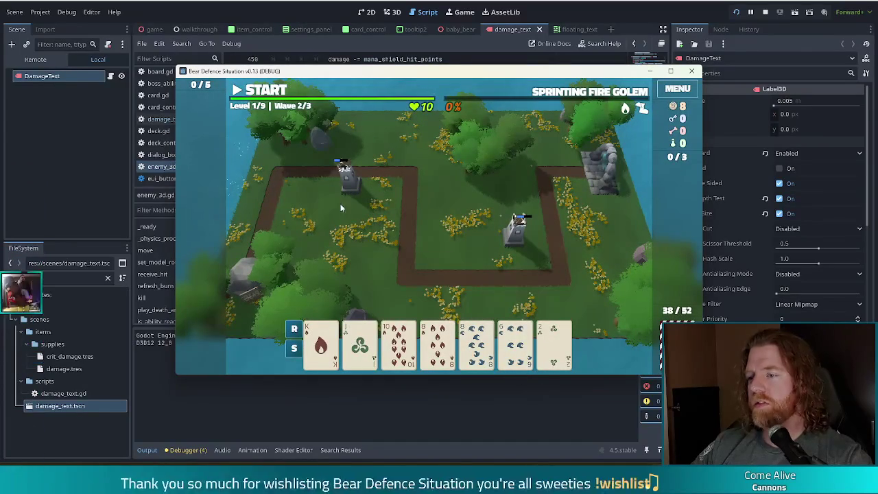
left_click(261, 93)
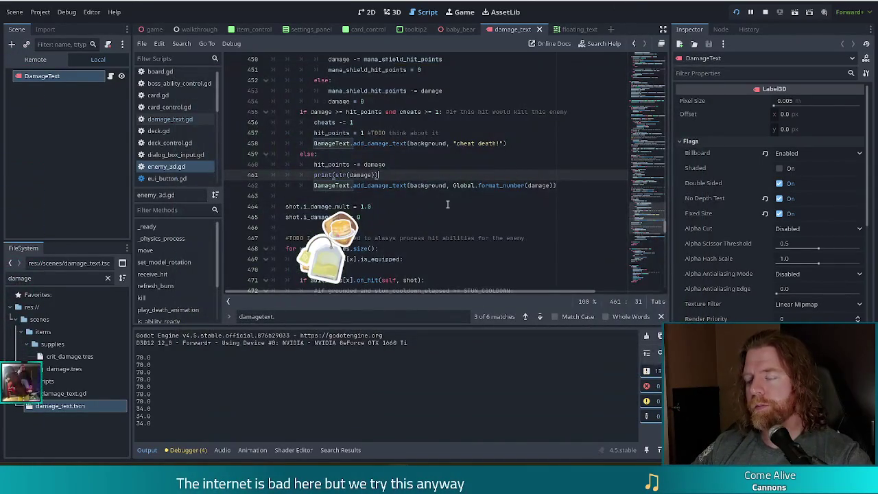
left_click_drag(867, 179, 871, 262)
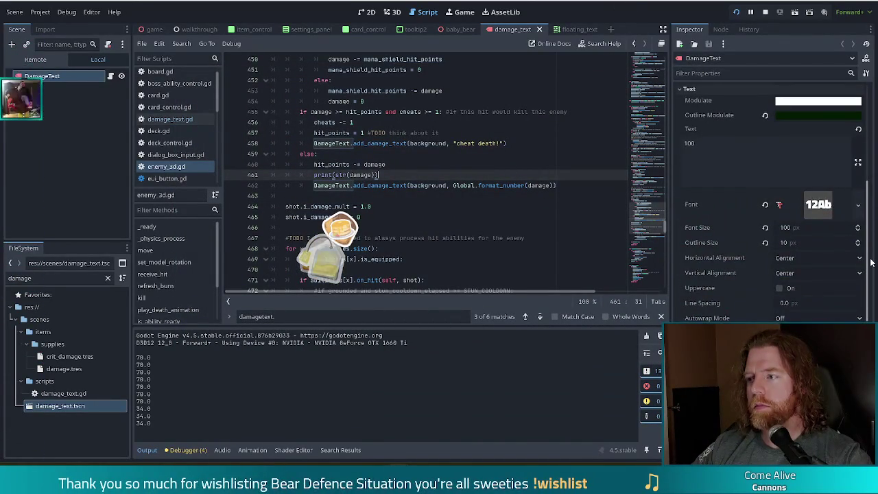
scroll(872, 262, "down", 5)
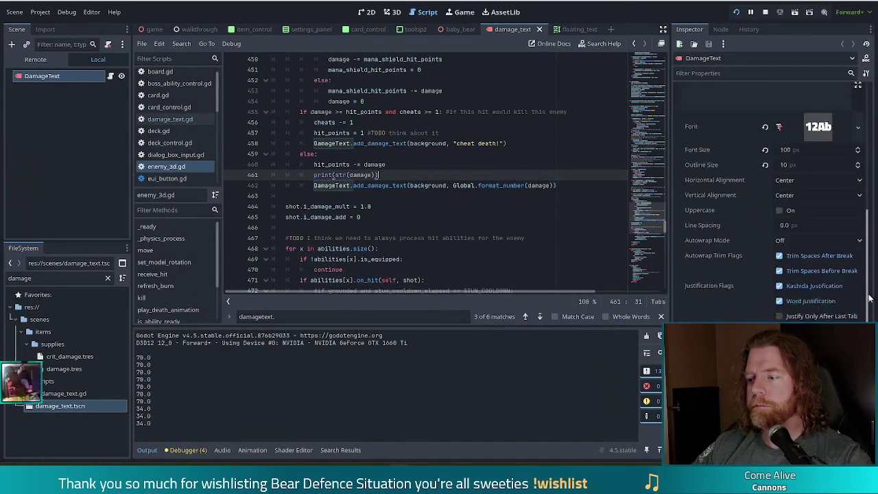
scroll(823, 275, "down", 2)
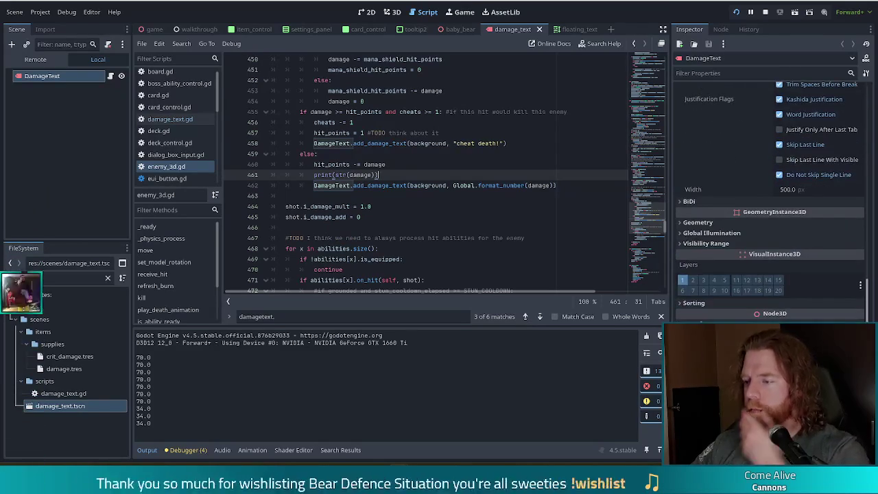
scroll(854, 307, "up", 4)
scroll(854, 307, "up", 6)
scroll(854, 307, "down", 14)
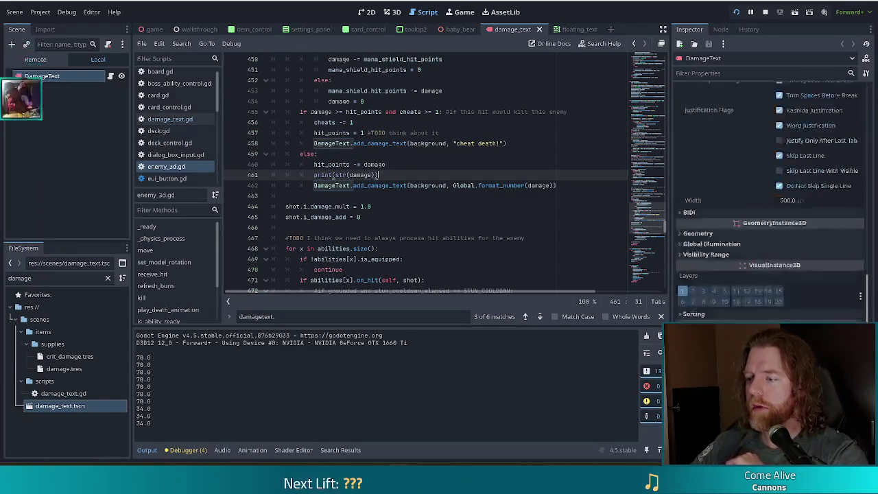
scroll(769, 206, "down", 1)
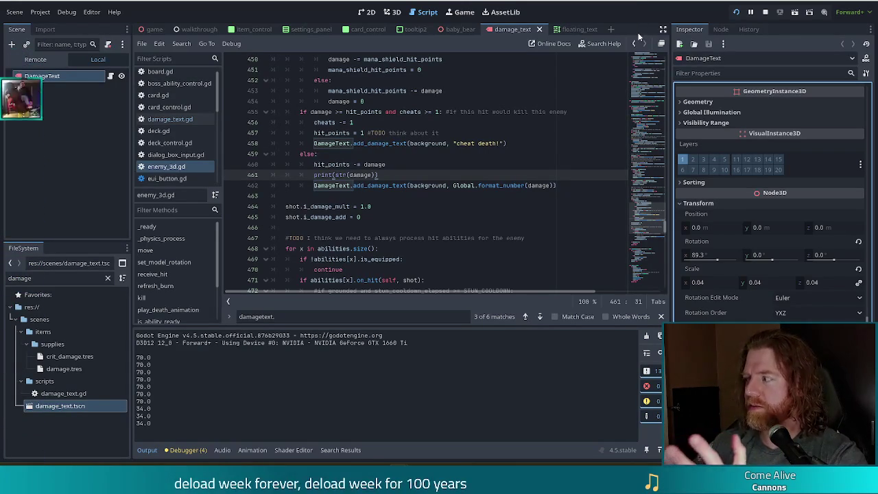
Step: Stop the game, delete the str(damage) print line, save, and open damage_text.gd
key("F8")
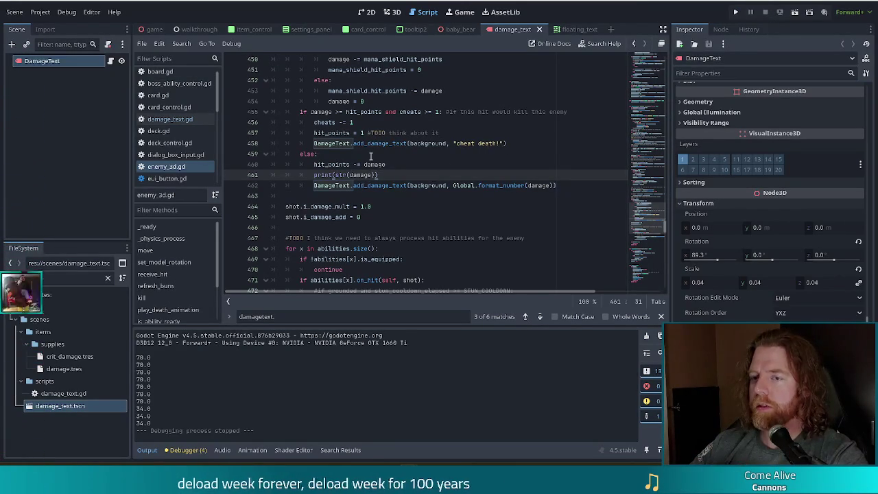
key("shift+Home")
key("shift+Home")
key("BackSpace")
key("BackSpace")
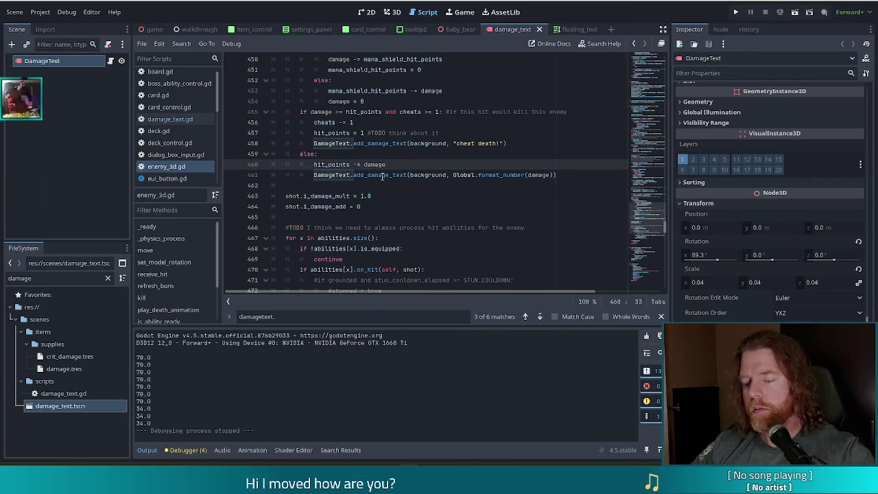
key("ctrl+s")
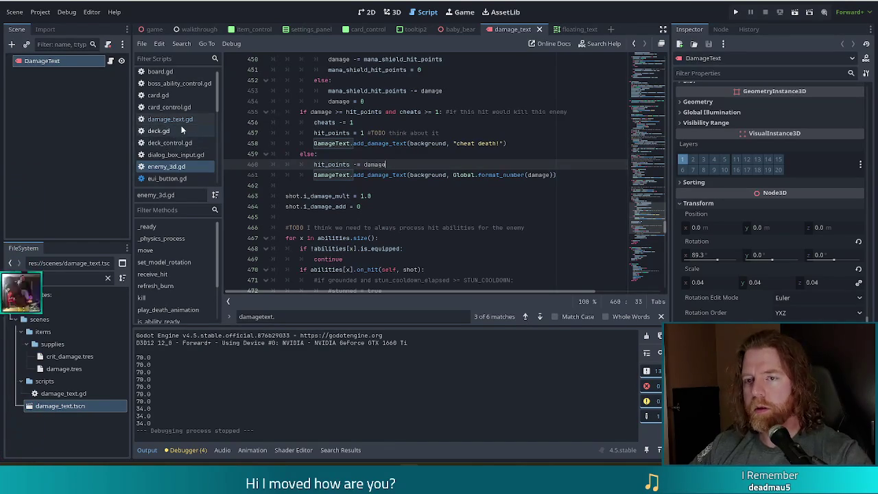
left_click(170, 119)
scroll(344, 272, "down", 1)
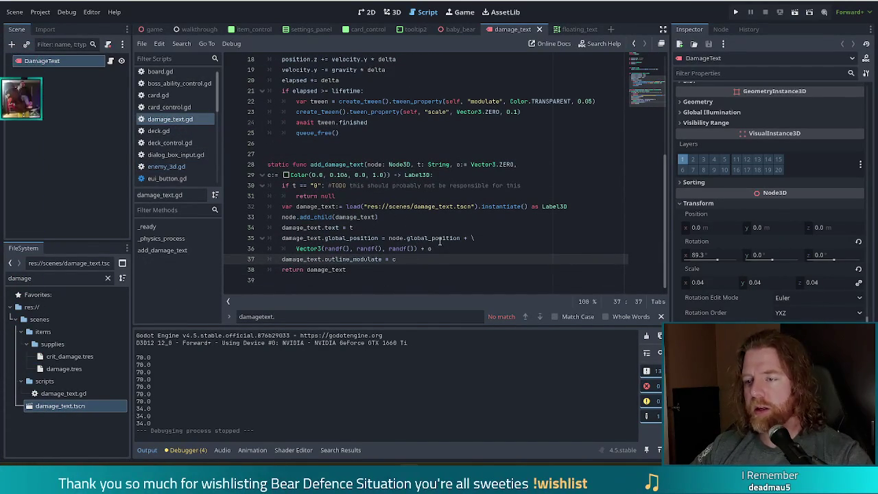
Step: Replace node with Global.game on line 33 so it reads Global.game.add_child(damage_text), then save
left_click(440, 238)
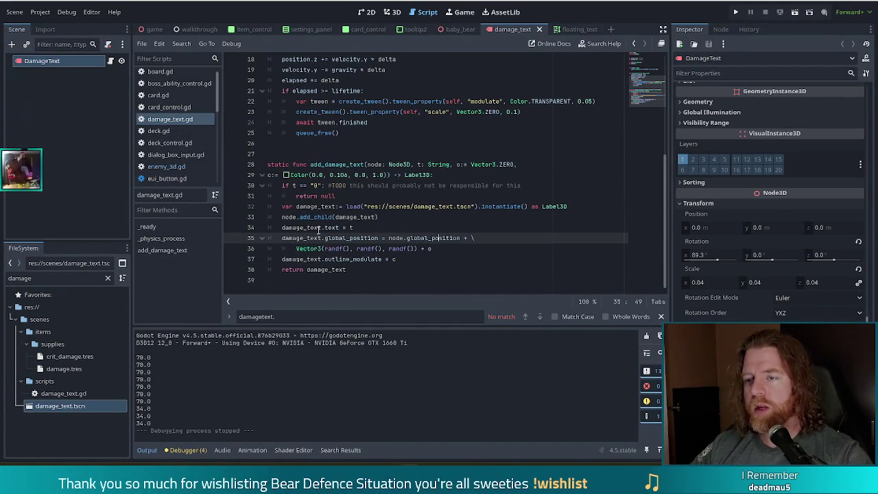
left_click(283, 217)
mouse_move(295, 217)
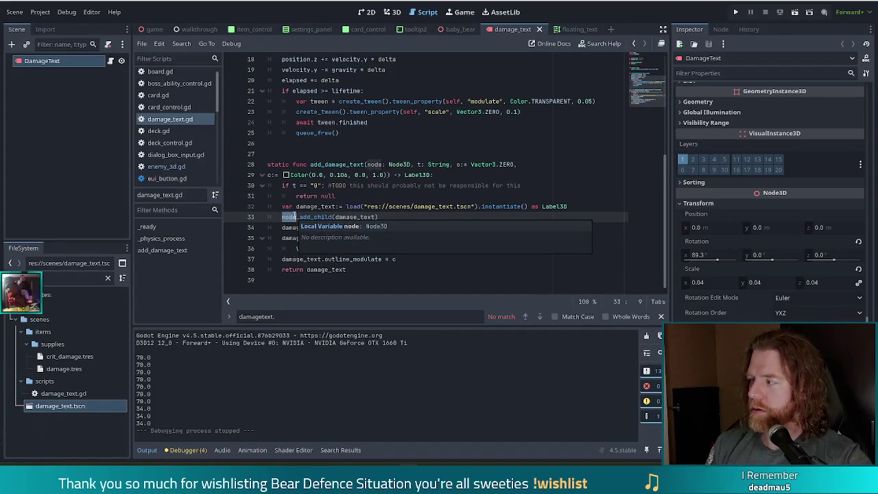
type("Global")
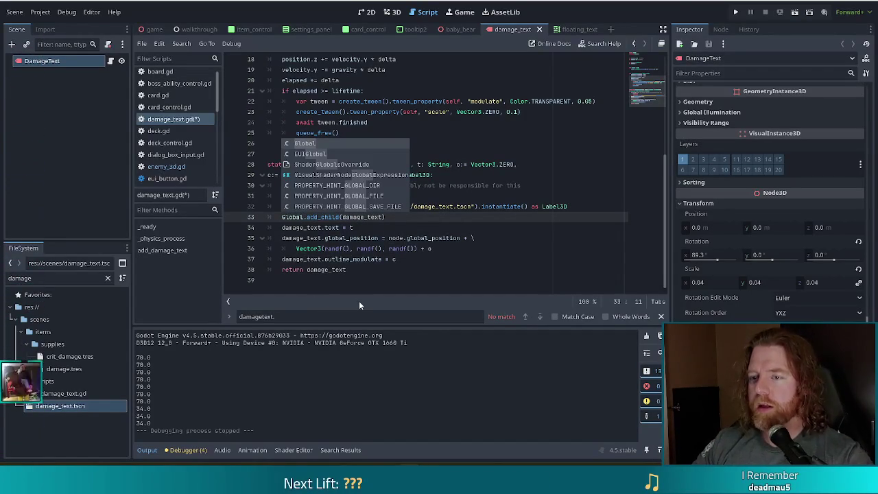
type(".game")
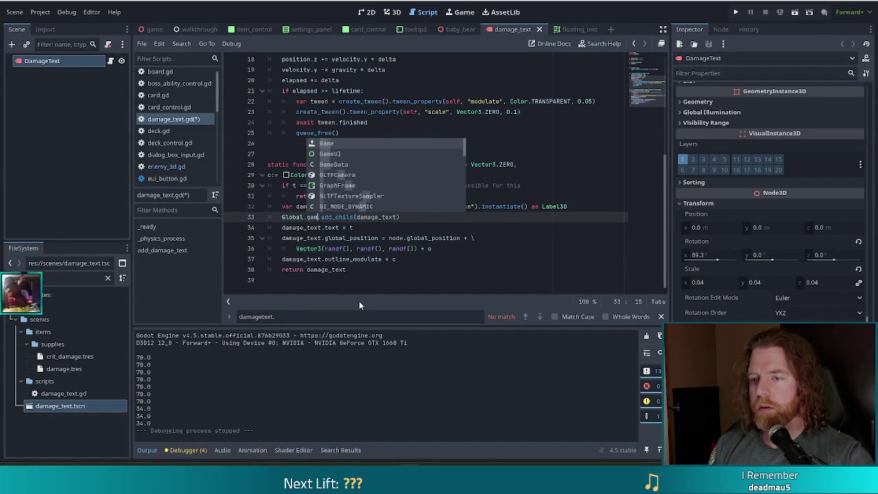
key("ctrl+s")
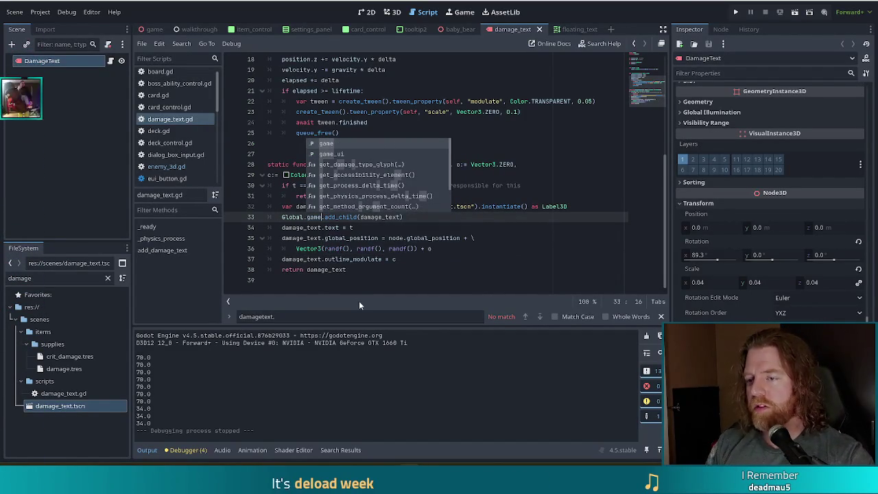
left_click(364, 238)
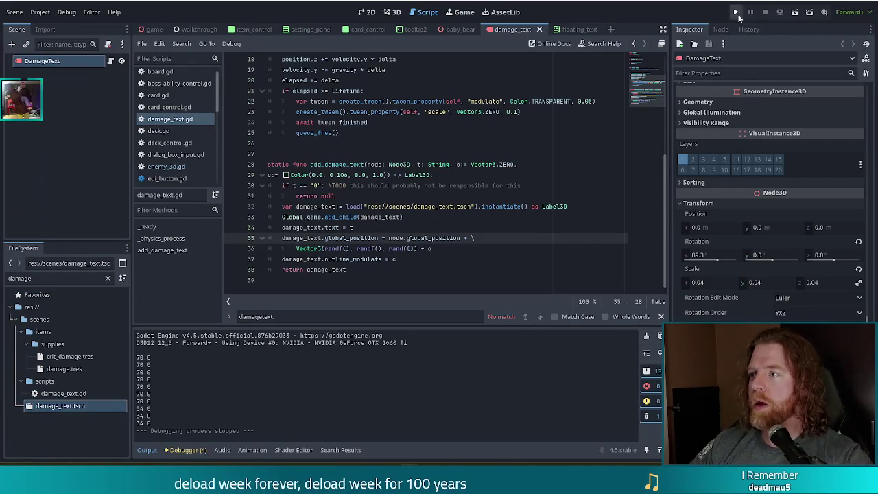
Step: Run the project, start a new game, enter 'set_enemy golem_fire' in the console, and leave the shop
left_click(738, 15)
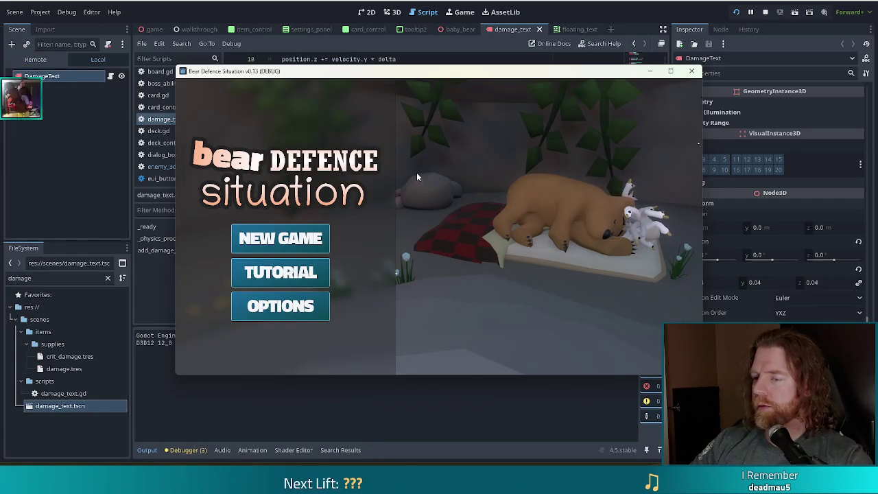
left_click(278, 235)
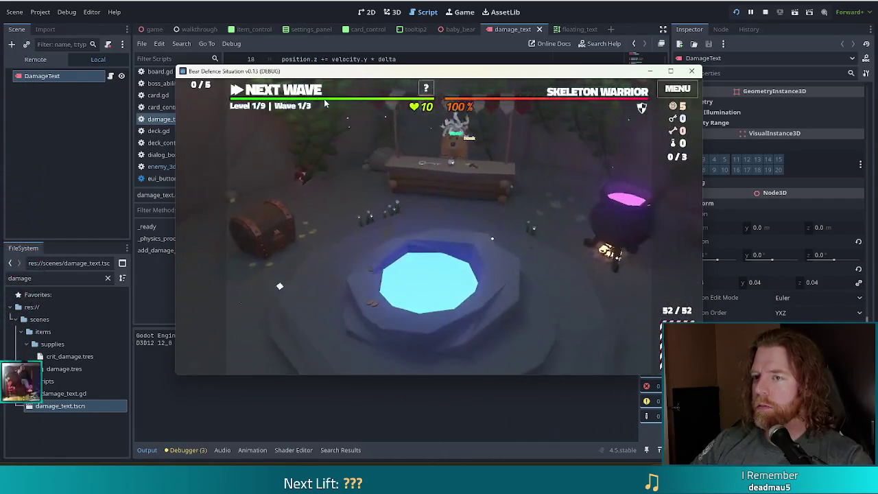
key("grave")
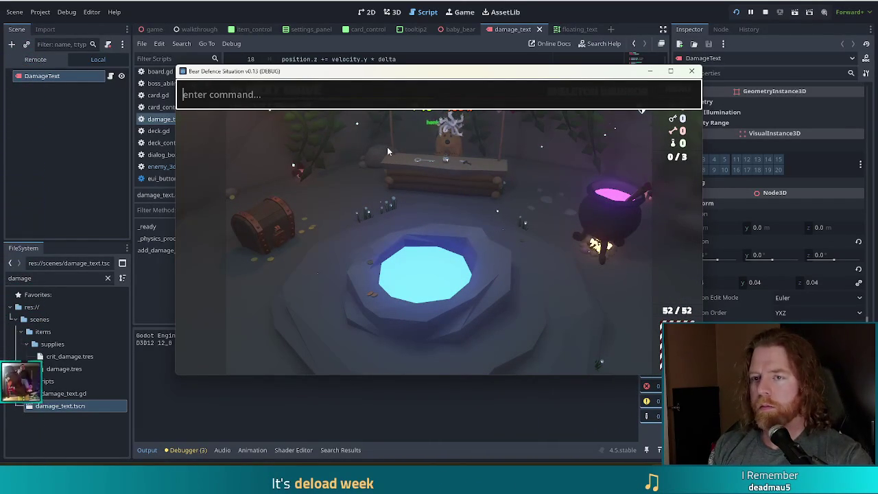
type("set")
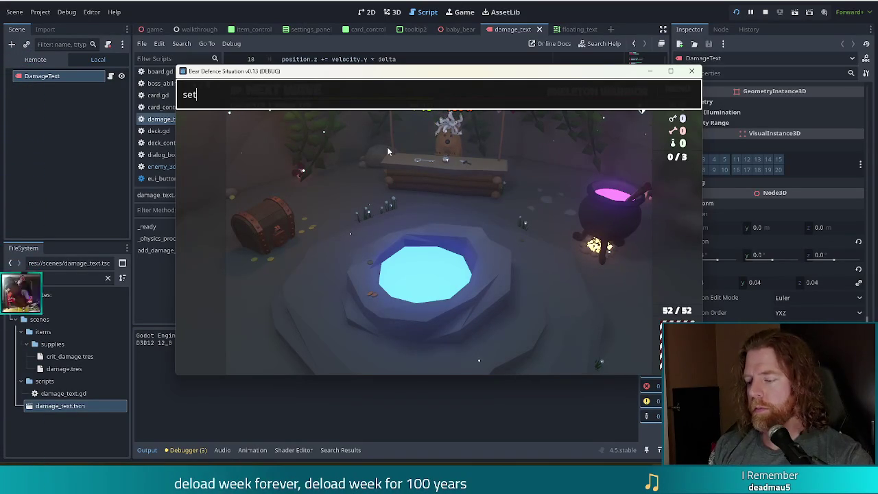
type("_enemy golem_fire")
key("Return")
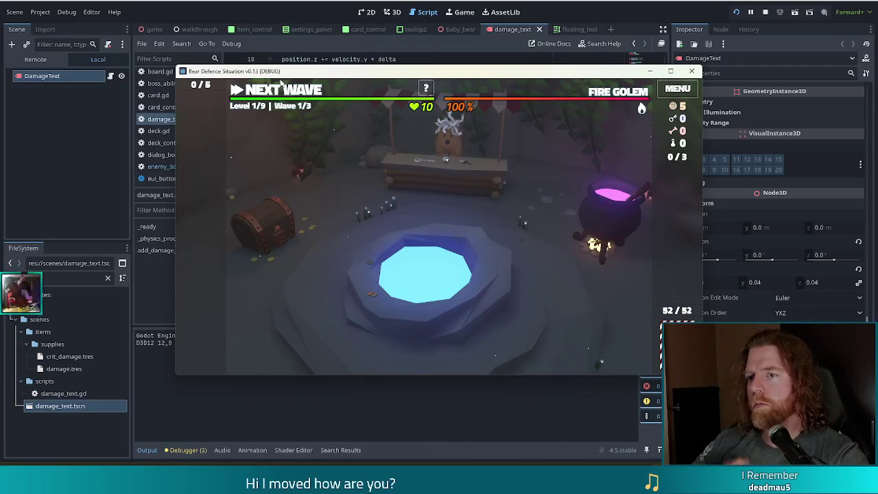
left_click(278, 90)
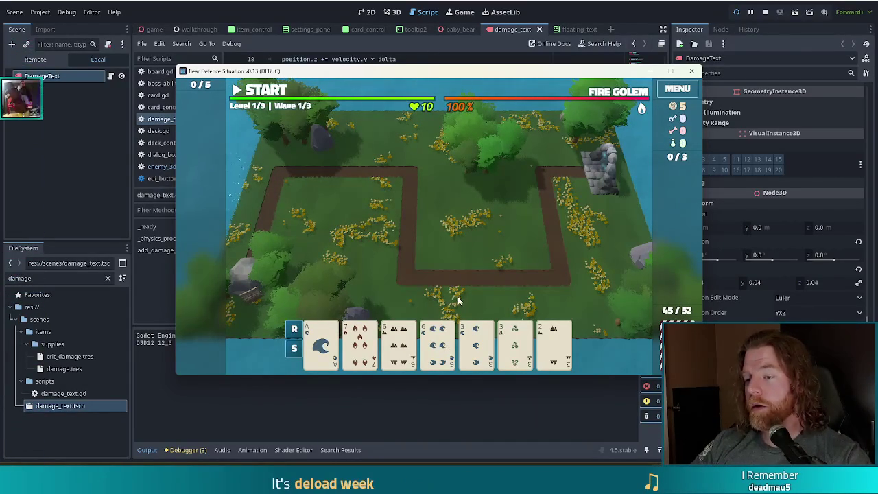
Step: Play a two-pair hand to build a Ballista and place it inside the path loop
left_click(398, 340)
left_click(437, 339)
left_click(476, 339)
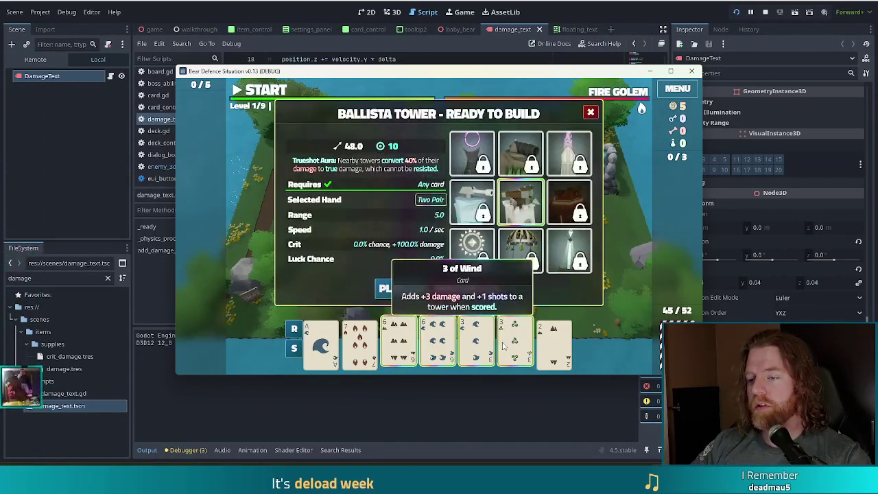
left_click(515, 339)
left_click(520, 202)
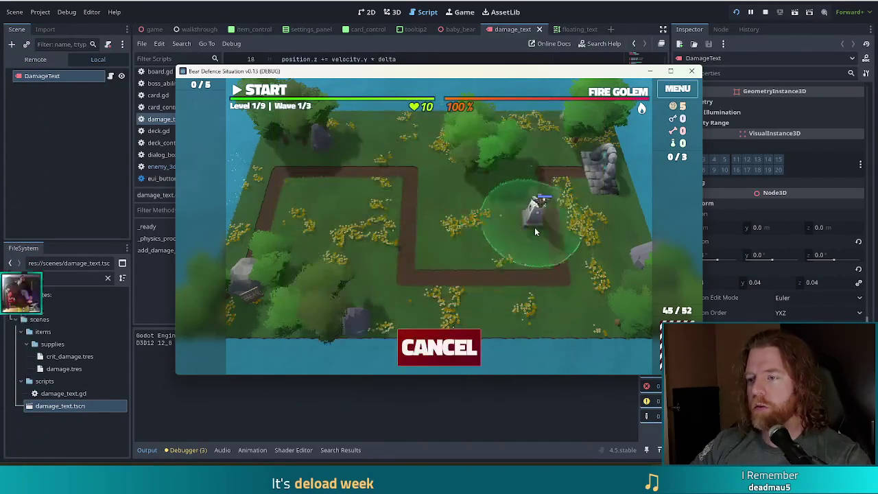
left_click(510, 242)
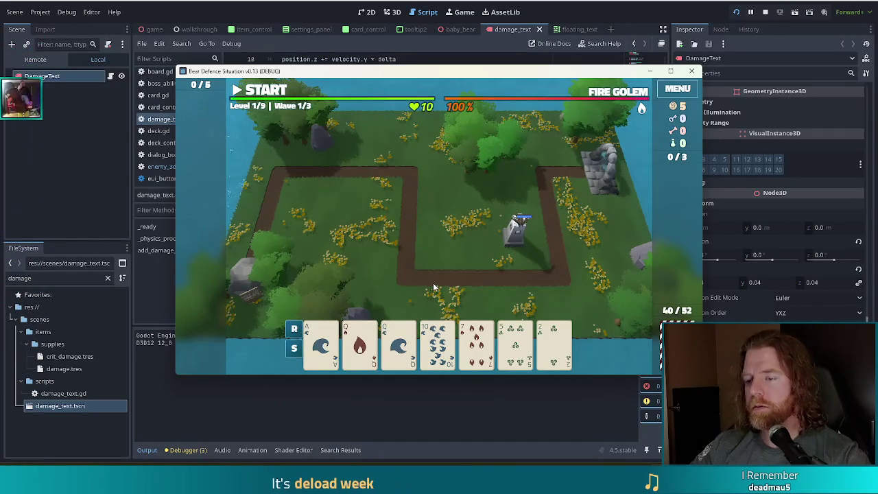
Step: Discard three cards, build a second Ballista (queens and jacks) beside the first, run the wave, then stop
left_click(482, 354)
left_click(515, 347)
left_click(553, 346)
left_click(478, 288)
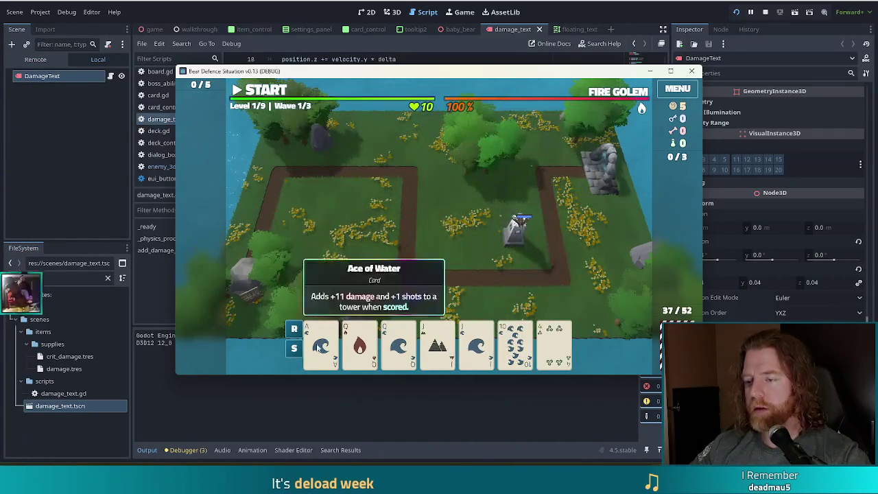
left_click(359, 343)
left_click(399, 343)
left_click(438, 343)
left_click(477, 343)
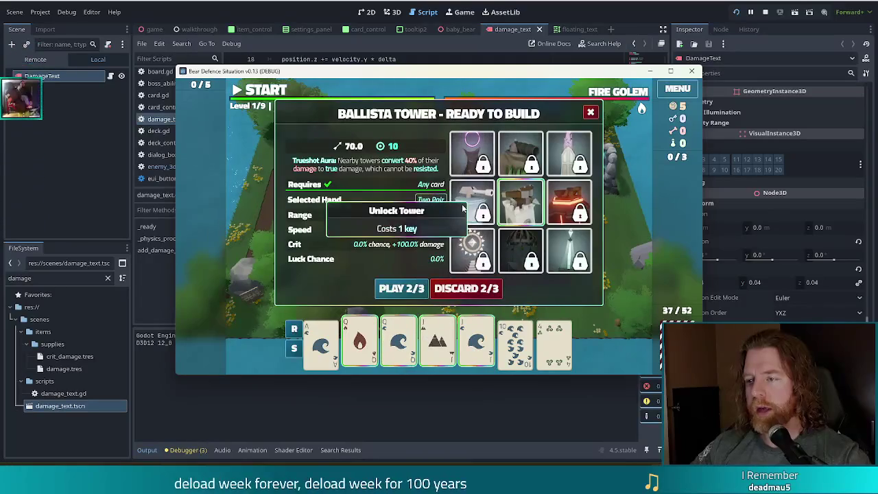
left_click(403, 291)
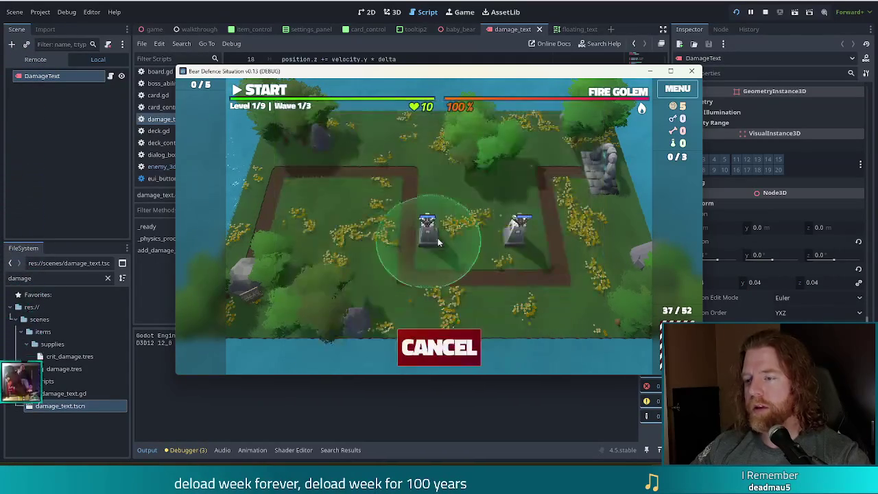
left_click(451, 238)
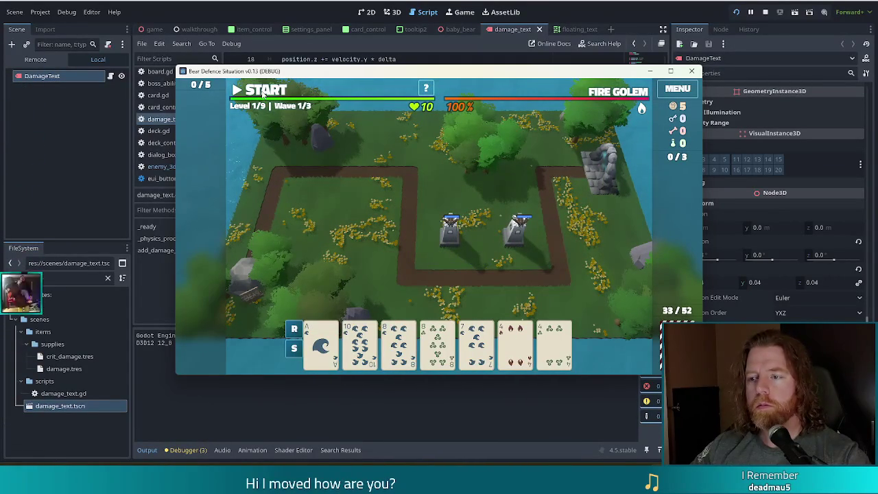
left_click(262, 94)
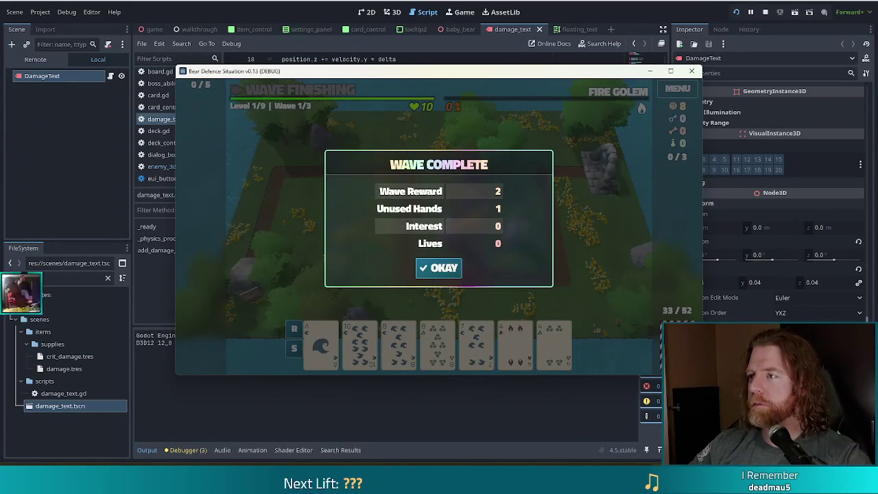
left_click(766, 12)
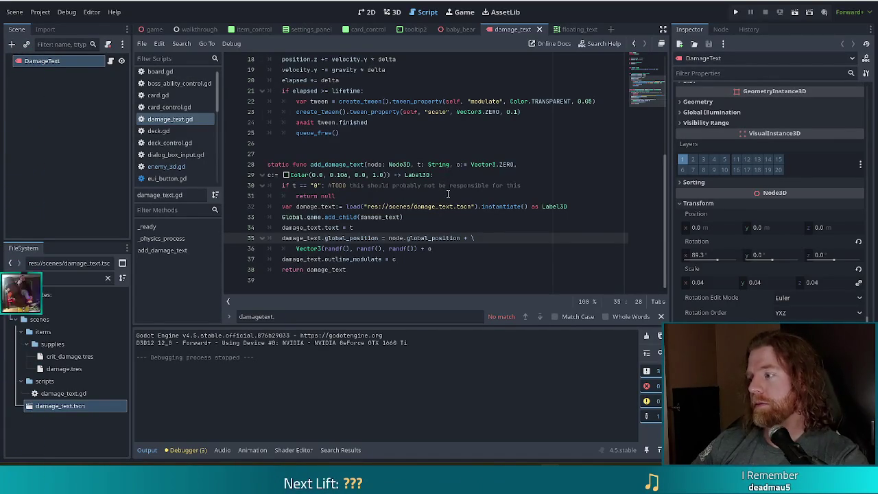
Step: Review the add_damage_text offset and outline code in damage_text.gd back in the editor
mouse_move(443, 206)
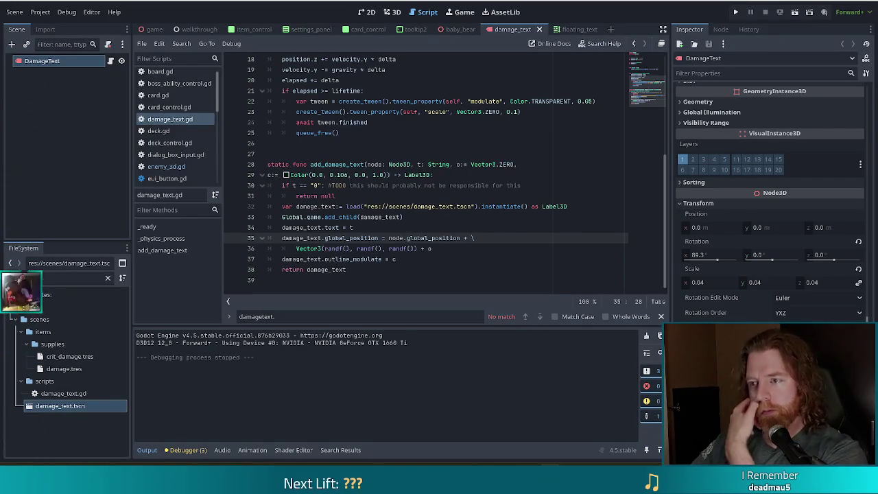
left_click(441, 248)
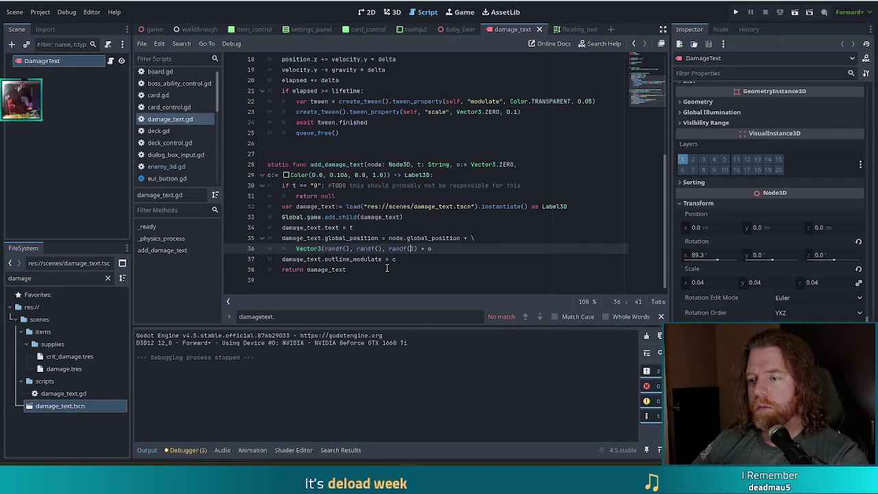
scroll(445, 233, "up", 1)
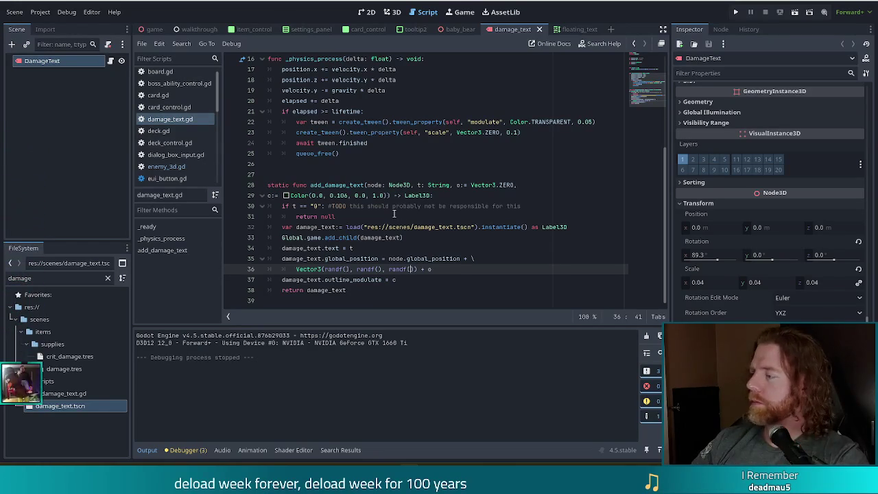
left_click(412, 210)
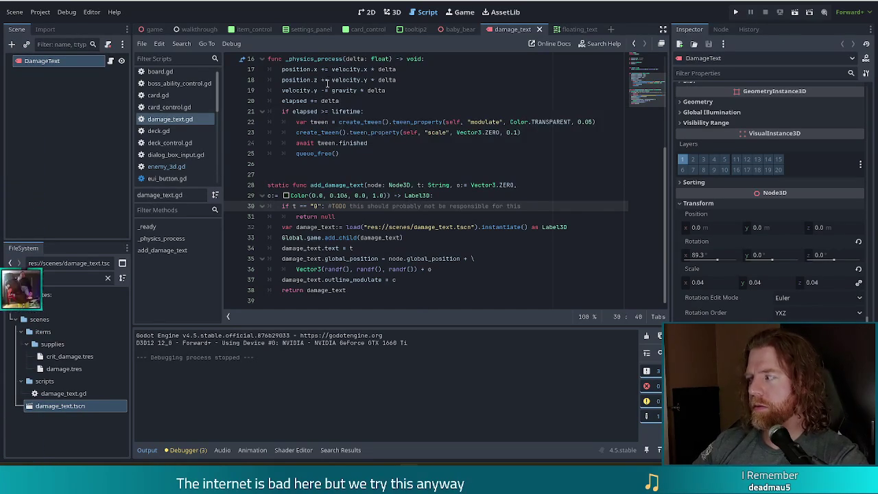
left_click(542, 206)
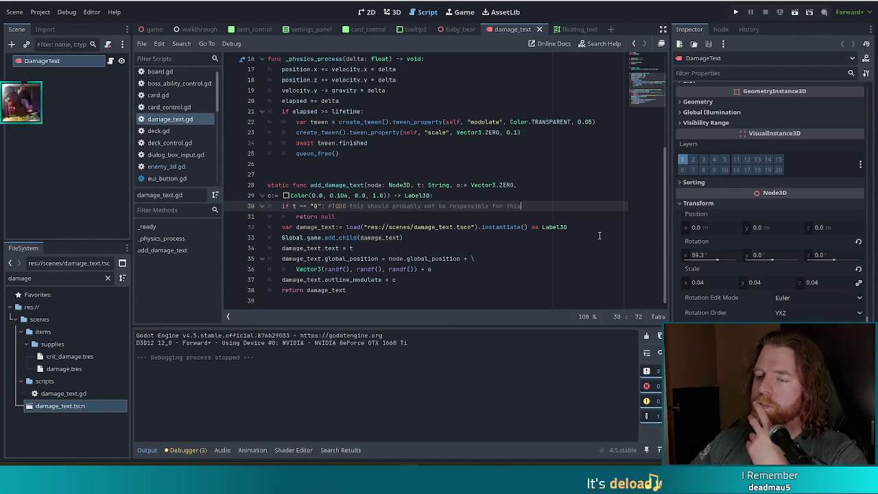
left_click(467, 259)
left_click(430, 240)
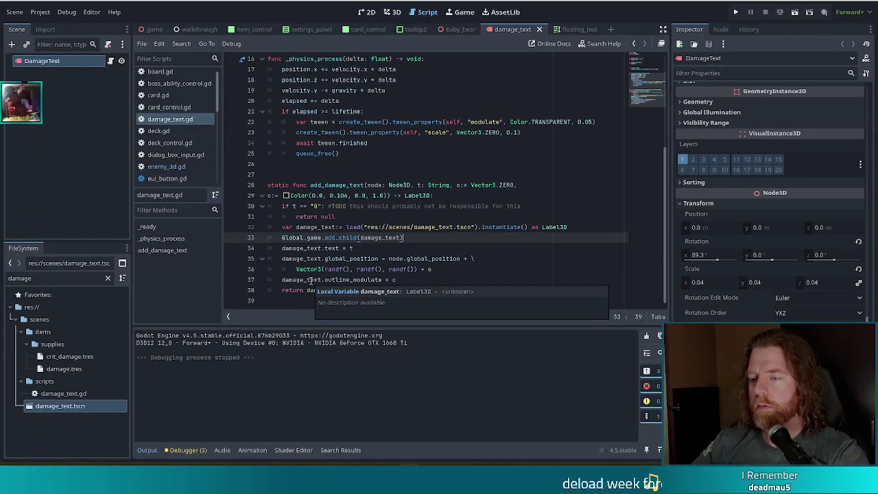
left_click(315, 206)
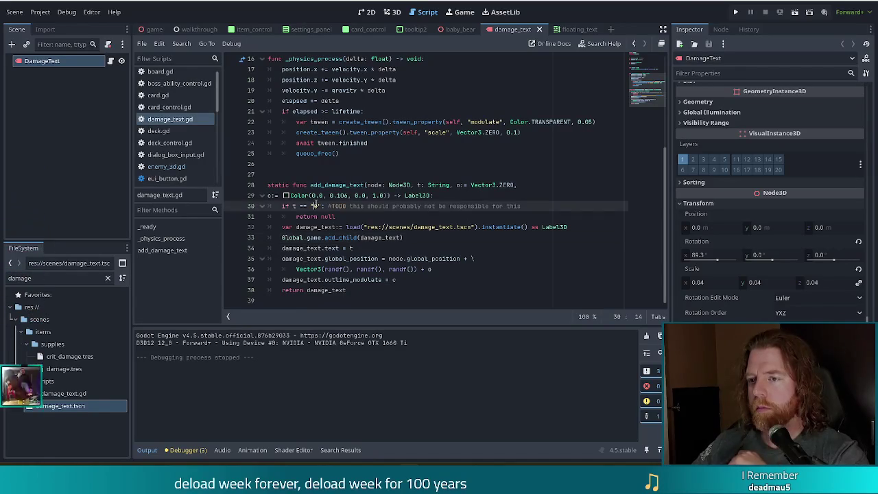